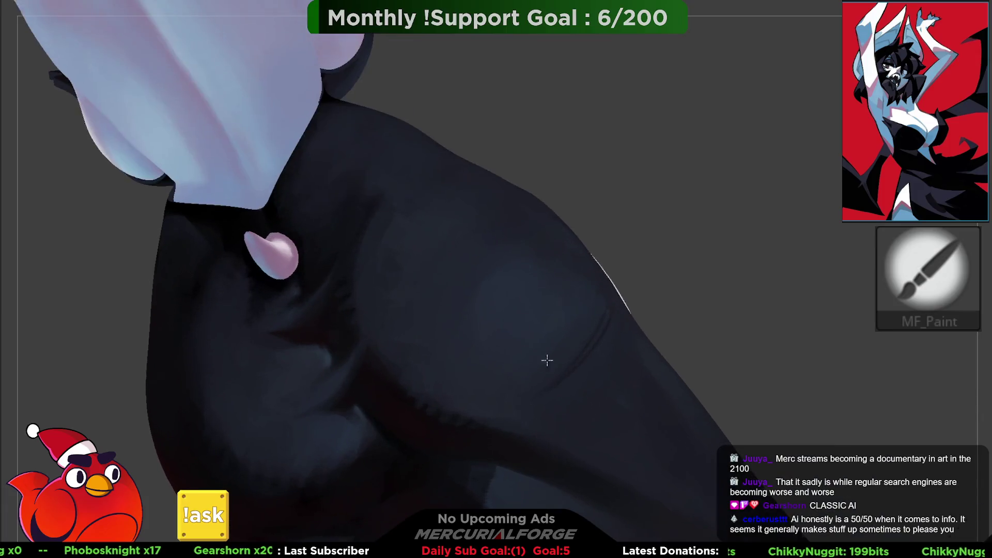
Step: Paint softer blue-grey shading on the dress hip below the heart clasp, masking with Ctrl
key(ctrl)
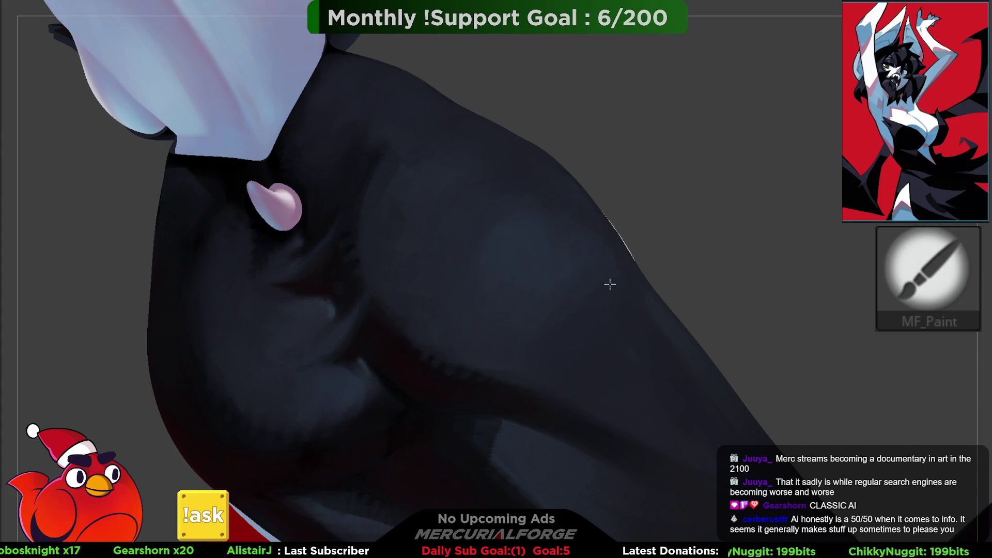
key(ctrl)
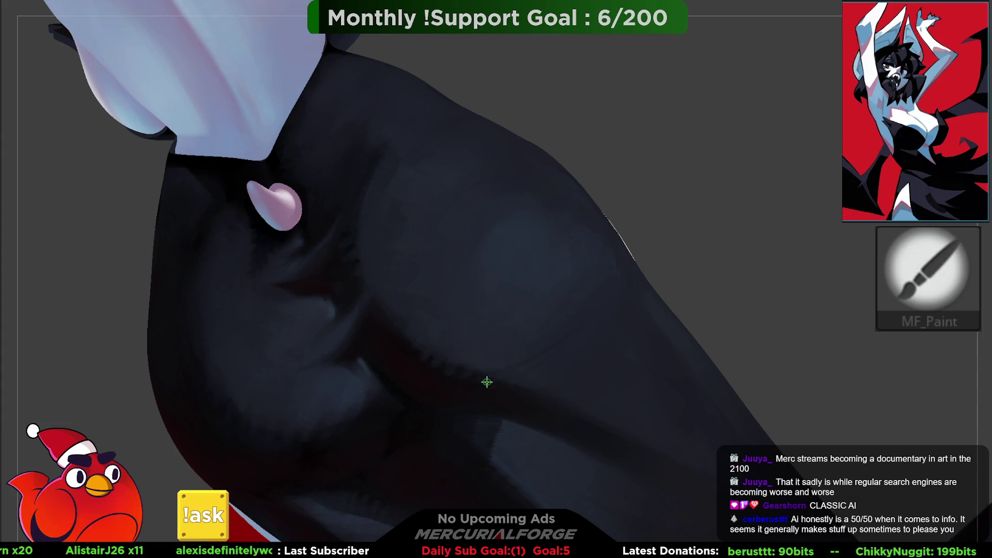
key(ctrl)
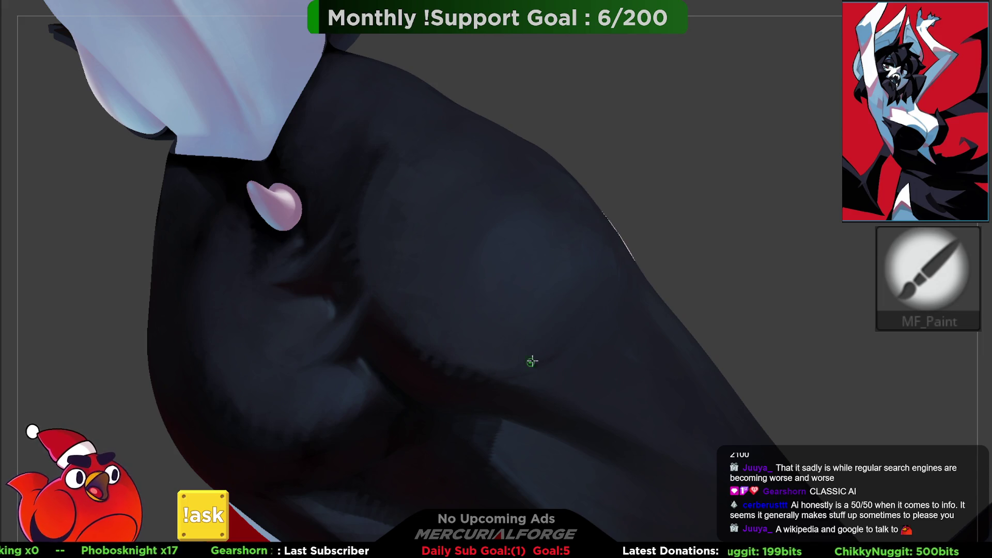
scroll(478, 358, down, 5)
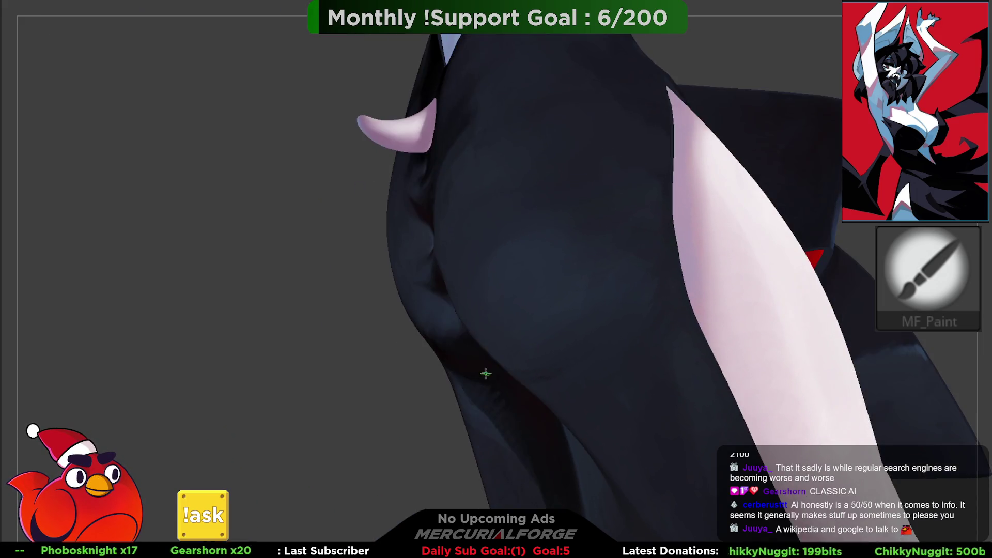
scroll(499, 303, down, 3)
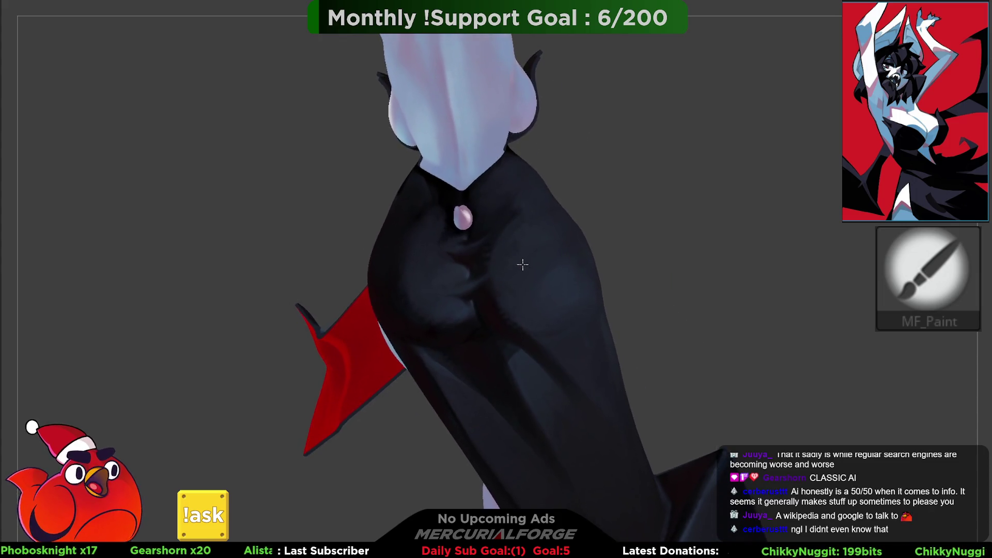
scroll(538, 252, down, 3)
scroll(532, 255, up, 2)
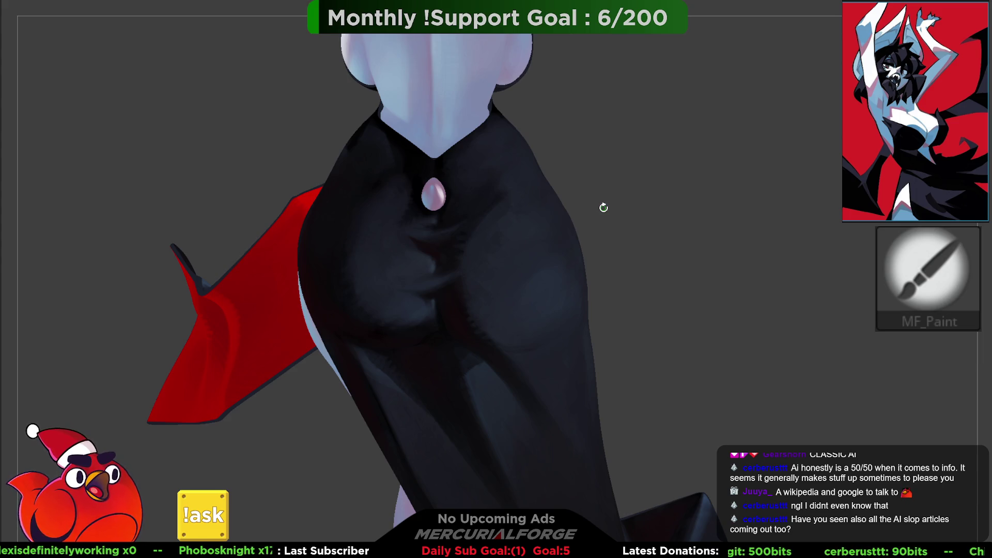
scroll(641, 283, down, 5)
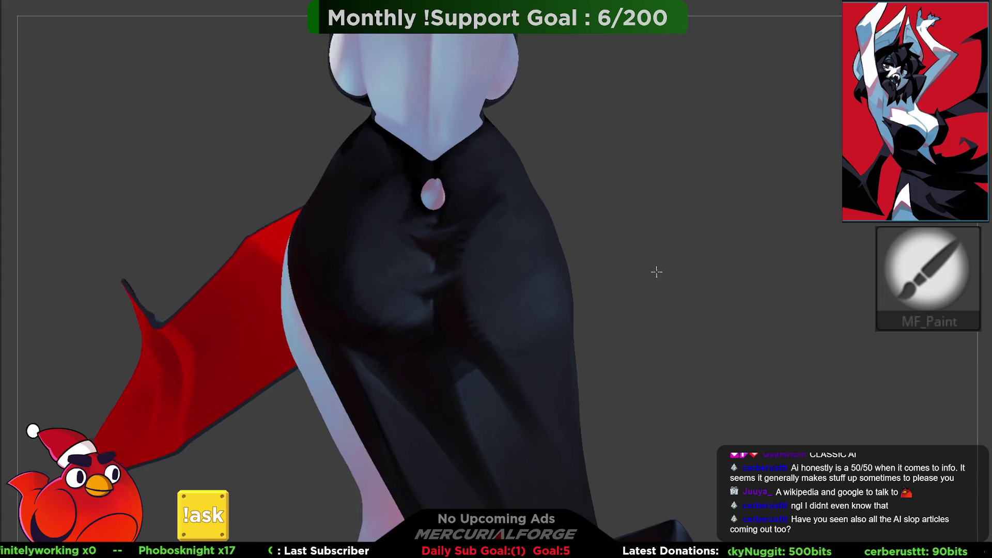
scroll(598, 231, up, 5)
mouse_move(651, 285)
middle_down()
mouse_move(700, 268)
mouse_move(709, 290)
mouse_move(646, 262)
mouse_move(547, 277)
mouse_move(571, 270)
mouse_move(560, 237)
mouse_move(549, 271)
middle_up()
right_click(553, 270)
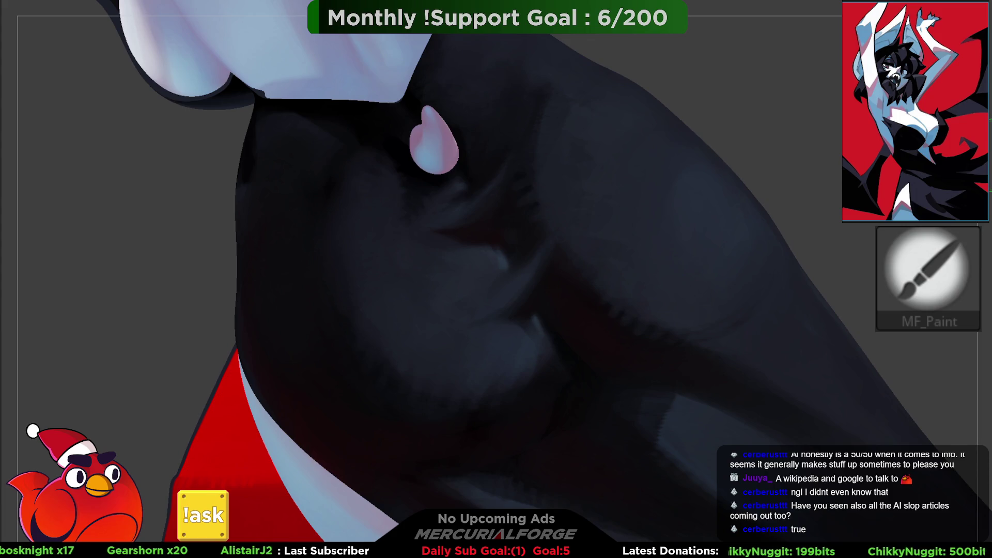
Step: Choose a new MF_Paint shade and blend dark-blue shading into the folds under the clasp
key(b)
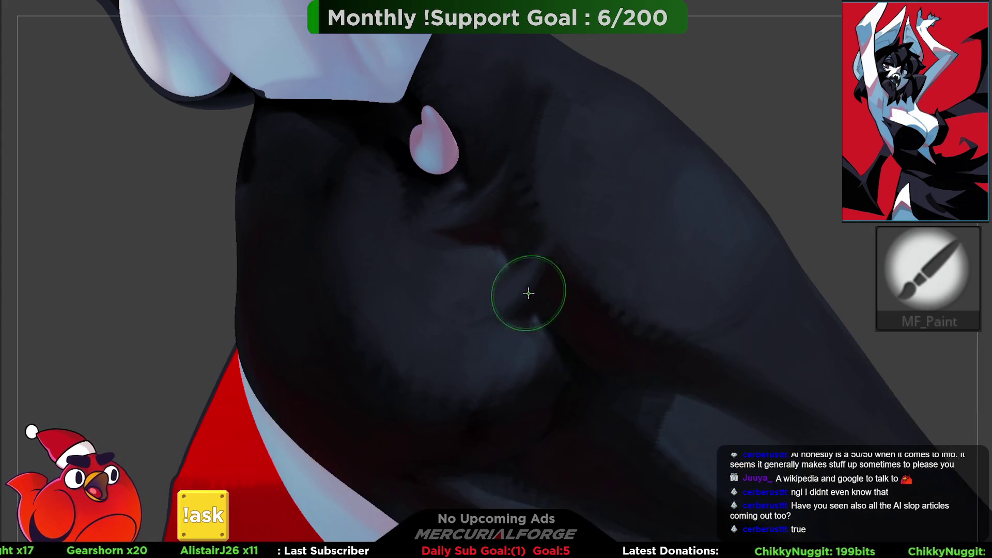
key(shift)
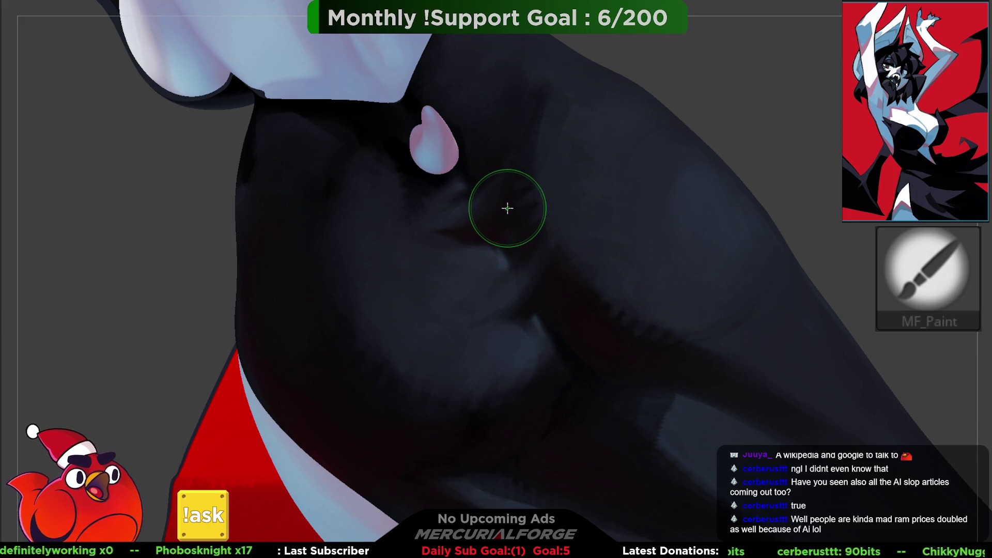
middle_drag(507, 174, 526, 176)
key(shift+i)
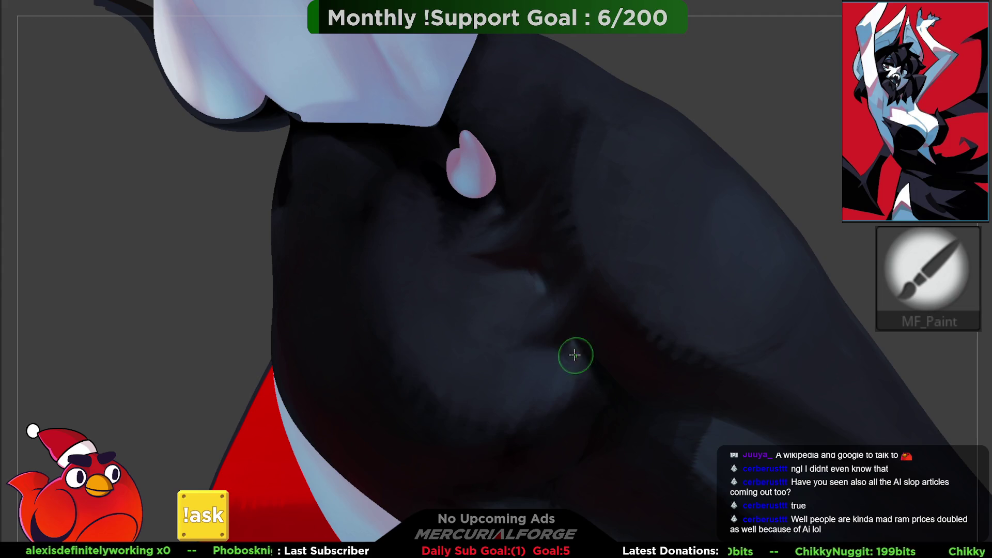
mouse_move(590, 311)
mouse_down()
mouse_move(582, 209)
mouse_move(591, 274)
mouse_move(558, 261)
mouse_move(569, 253)
mouse_move(513, 270)
mouse_move(472, 224)
mouse_move(491, 281)
mouse_move(542, 287)
mouse_move(589, 262)
mouse_move(680, 292)
mouse_move(655, 305)
mouse_move(595, 294)
mouse_up()
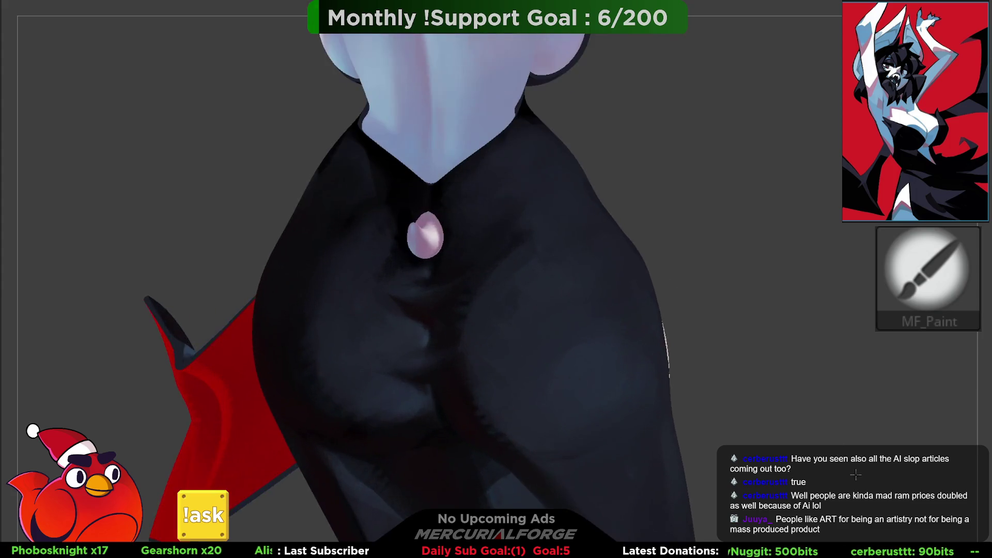
Step: Orbit around the dress's back and paint blended blue-grey highlights across the seat
key(space)
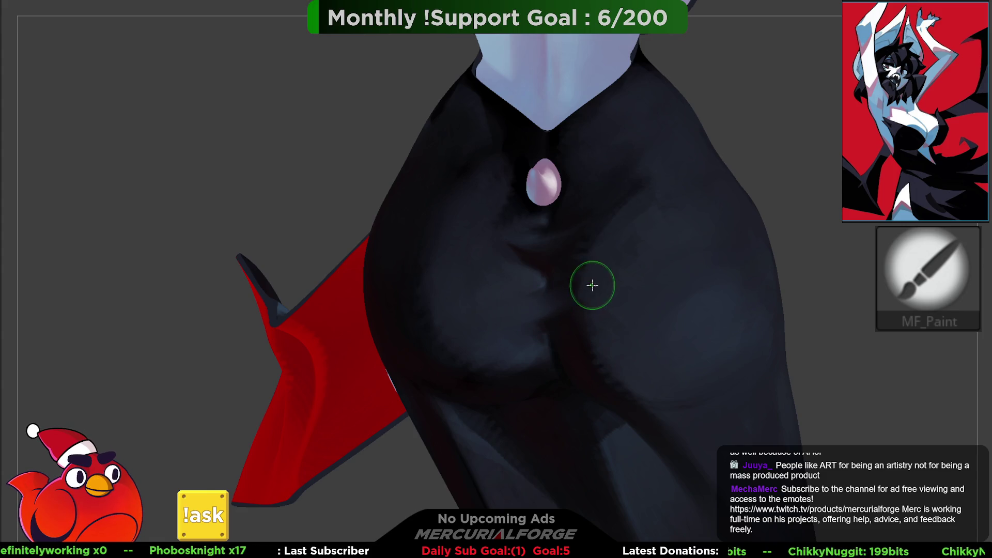
mouse_move(587, 241)
right_down()
mouse_move(607, 254)
mouse_move(580, 248)
mouse_move(641, 212)
mouse_move(676, 259)
mouse_move(640, 265)
mouse_move(662, 292)
mouse_move(638, 296)
mouse_move(647, 287)
mouse_move(598, 336)
mouse_move(579, 312)
right_up()
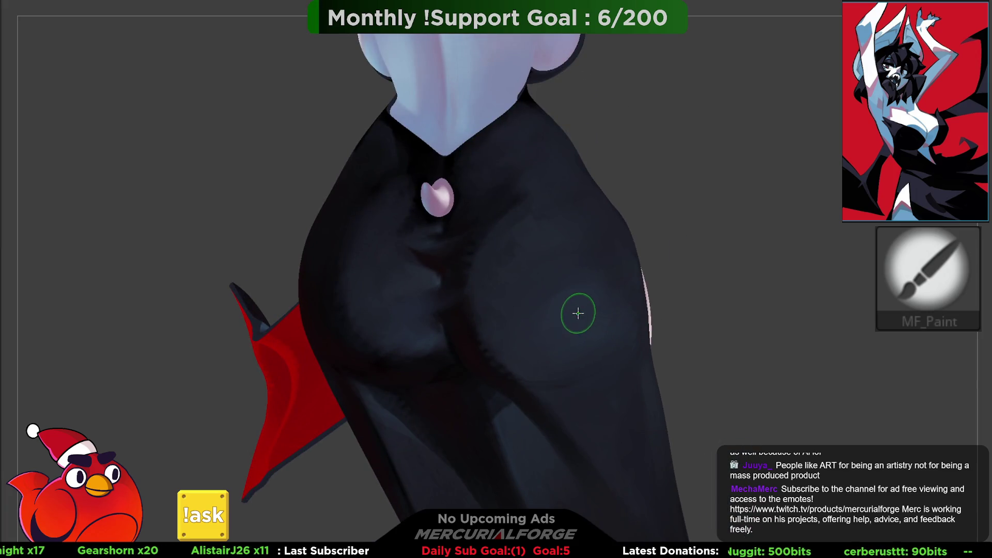
key(space)
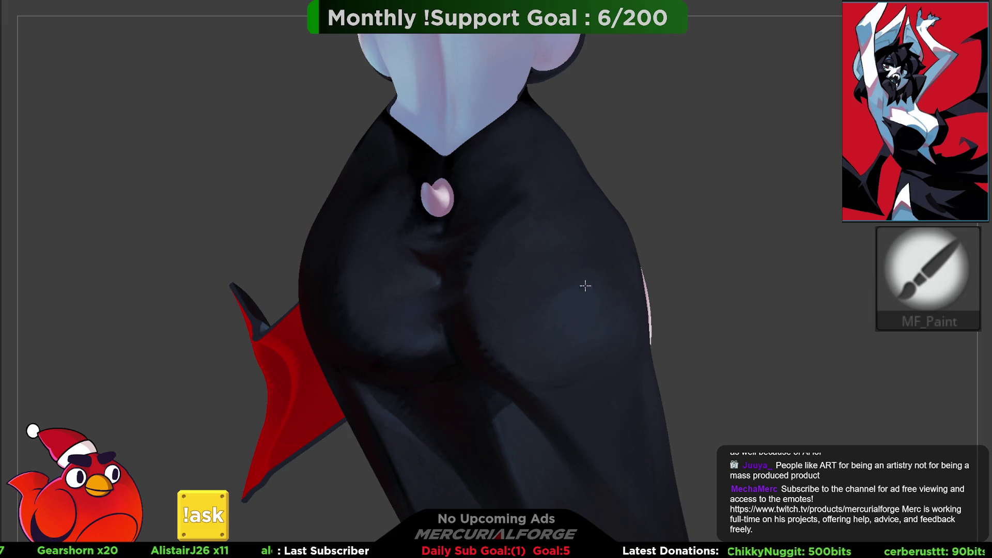
mouse_move(553, 267)
right_down()
mouse_move(651, 237)
mouse_move(573, 305)
right_up()
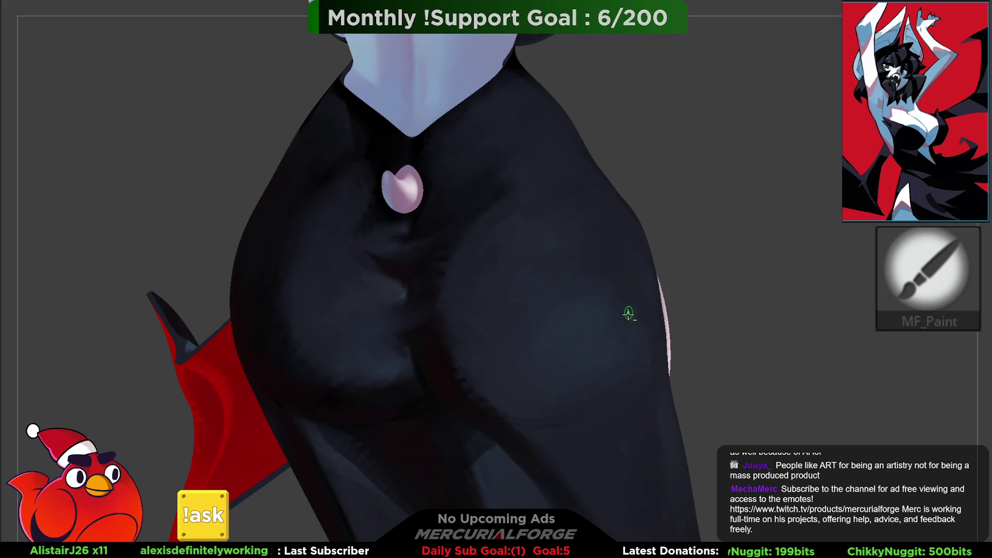
right_drag(631, 307, 574, 334)
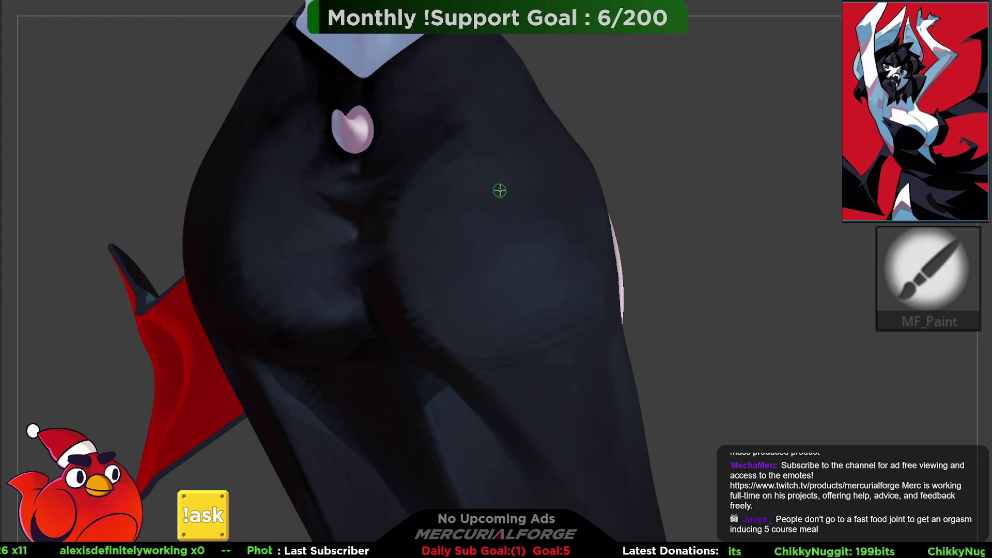
Step: Pick a new colour and blend highlights over the right hip, masking with Ctrl where needed
mouse_move(472, 209)
right_down()
mouse_move(507, 210)
mouse_move(544, 250)
right_up()
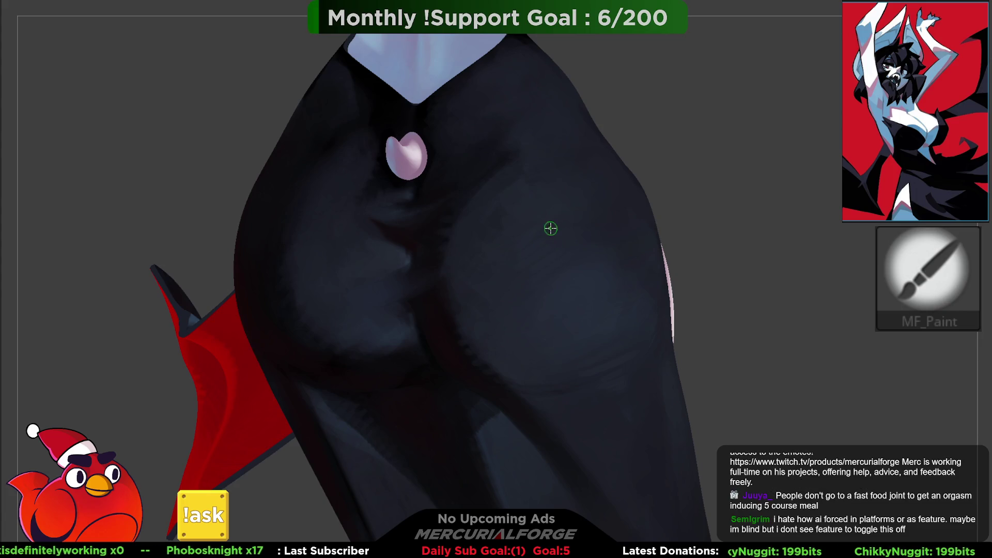
right_drag(549, 228, 585, 194)
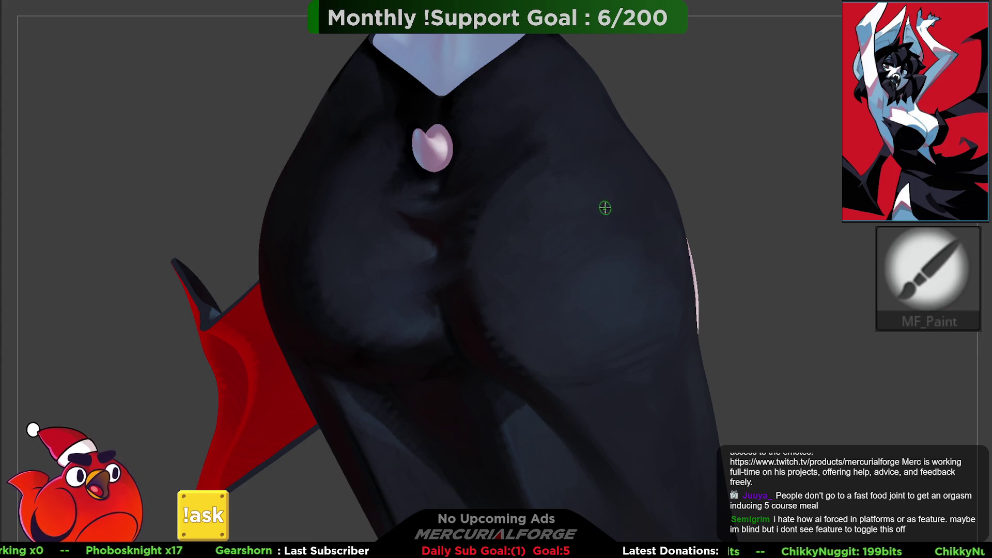
mouse_move(538, 226)
right_down()
mouse_move(514, 277)
mouse_move(498, 256)
mouse_move(543, 287)
mouse_move(500, 316)
mouse_move(536, 285)
mouse_move(531, 324)
mouse_move(576, 225)
mouse_move(499, 254)
mouse_move(534, 290)
mouse_move(522, 264)
mouse_move(563, 268)
mouse_move(639, 317)
right_up()
key(space)
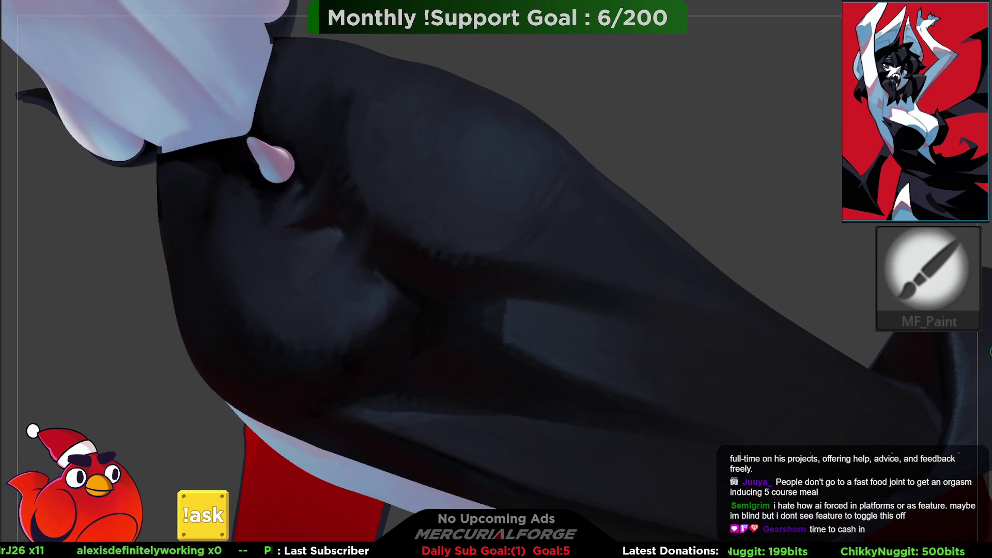
key(ctrl)
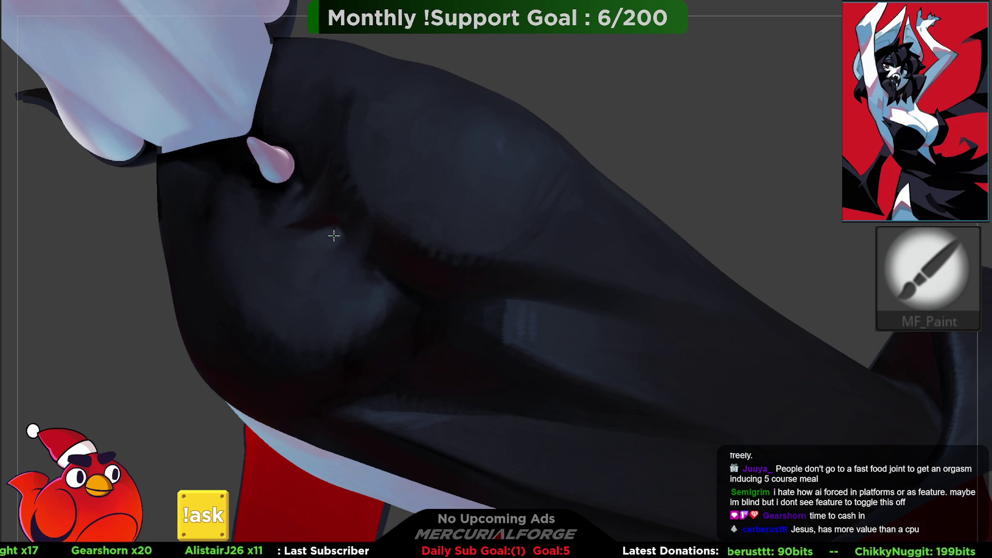
mouse_move(336, 219)
right_down()
mouse_move(335, 191)
mouse_move(383, 181)
mouse_move(447, 148)
mouse_move(509, 202)
right_up()
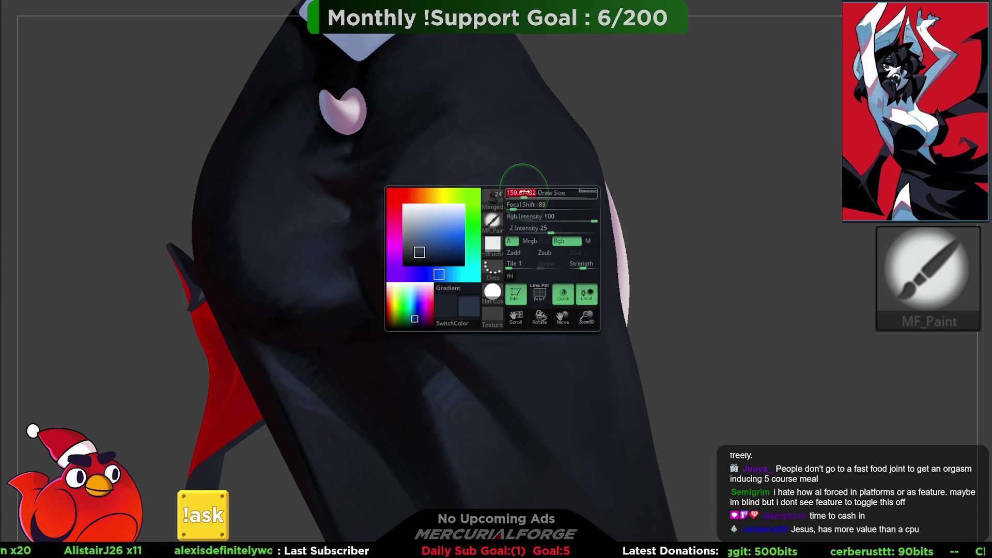
Step: Sample lighter blue-grey shades with the colour picker and blend a soft highlight over the right hip
drag(524, 182, 524, 204)
right_click(522, 201)
click(515, 203)
right_click(514, 204)
click(516, 199)
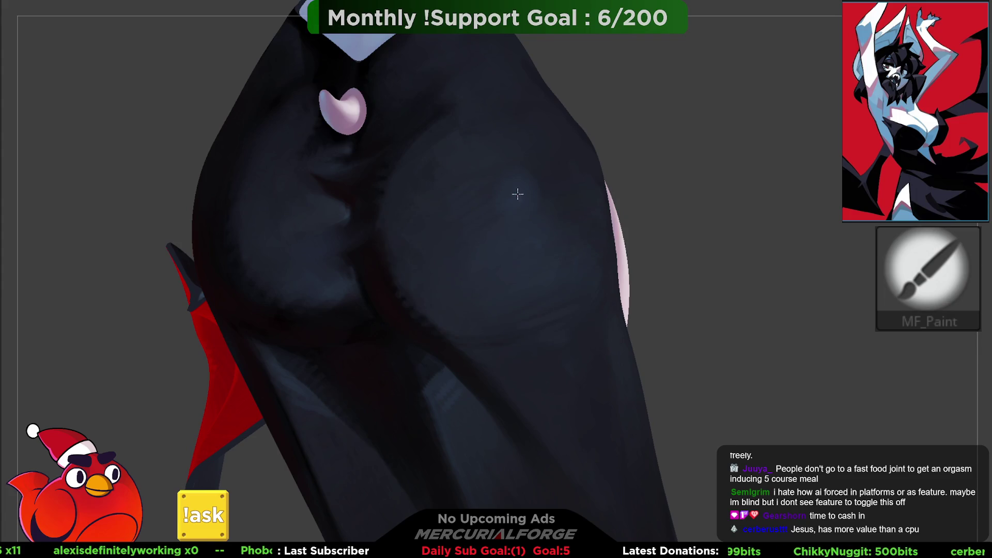
scroll(465, 208, down, 5)
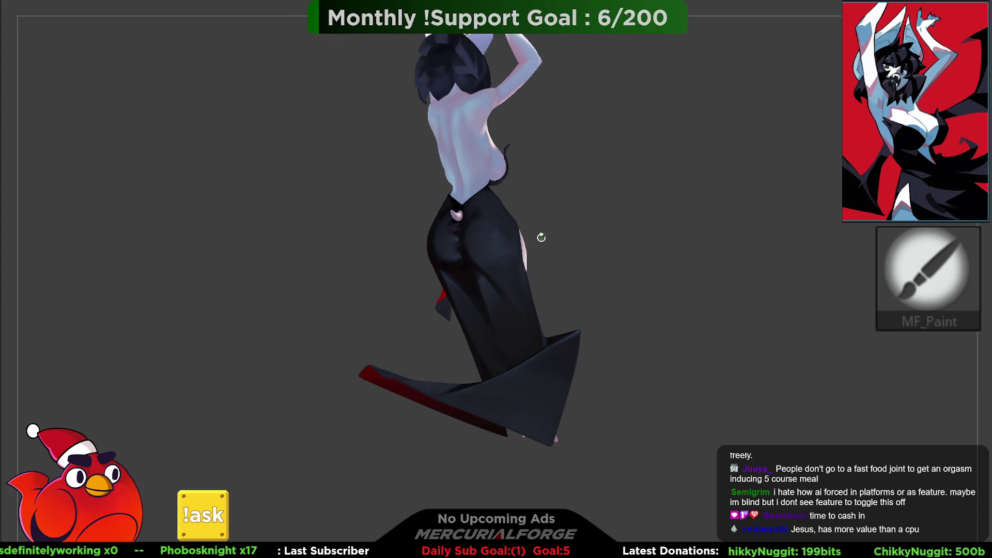
scroll(551, 233, up, 5)
right_click(565, 288)
click(542, 268)
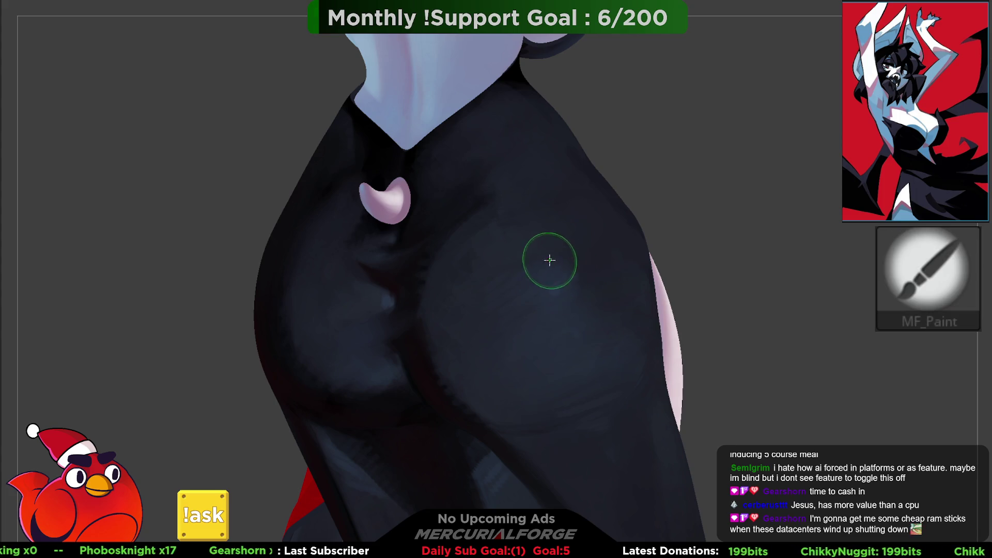
middle_drag(549, 239, 530, 231)
scroll(529, 230, down, 2)
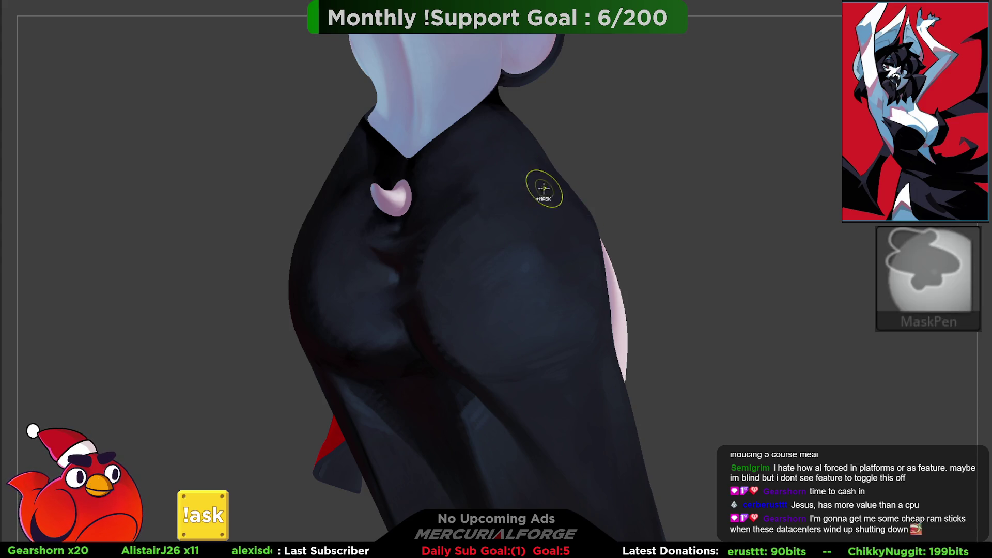
Step: Even out the dark shading along the waist crease and hips, undoing unwanted strokes
key(space)
key(ctrl)
key(ctrl)
key(ctrl+z)
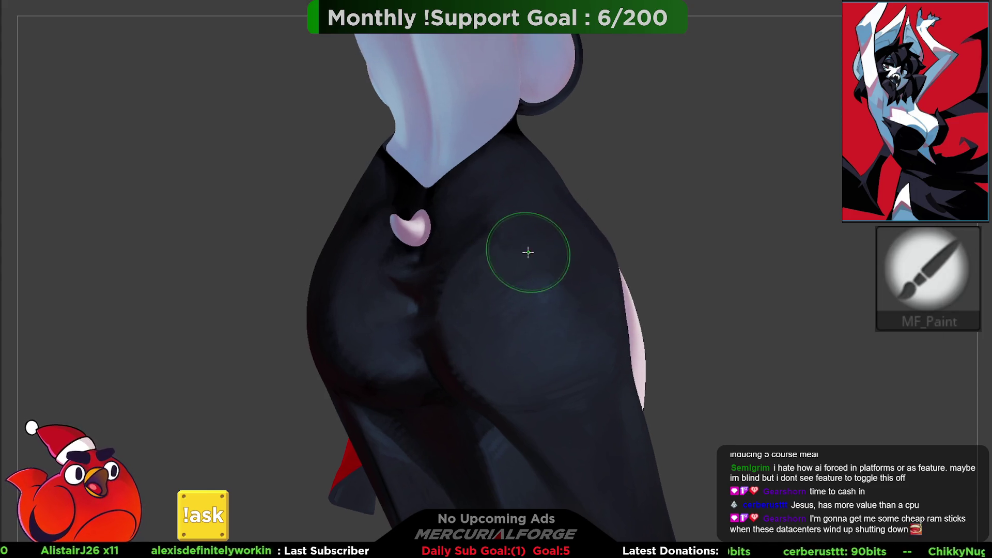
key(ctrl)
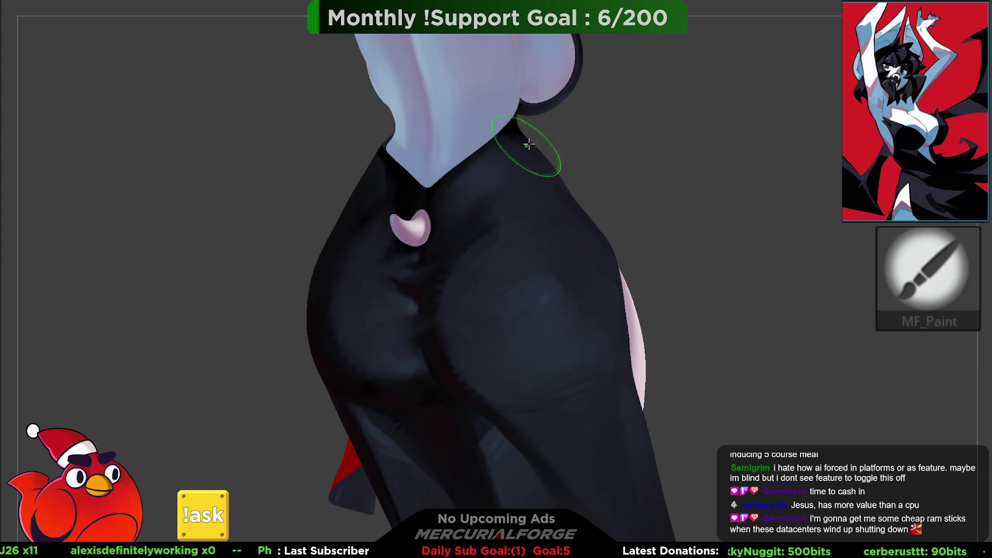
key(ctrl+z)
key(ctrl+z)
key(ctrl+z)
key(ctrl+z)
key(ctrl+z)
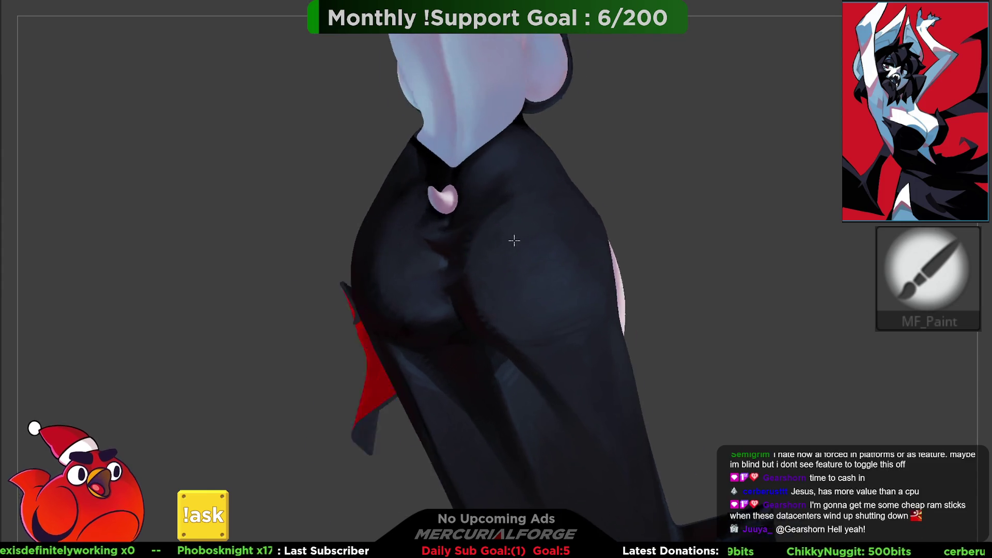
key(ctrl+z)
key(space)
key(ctrl+z)
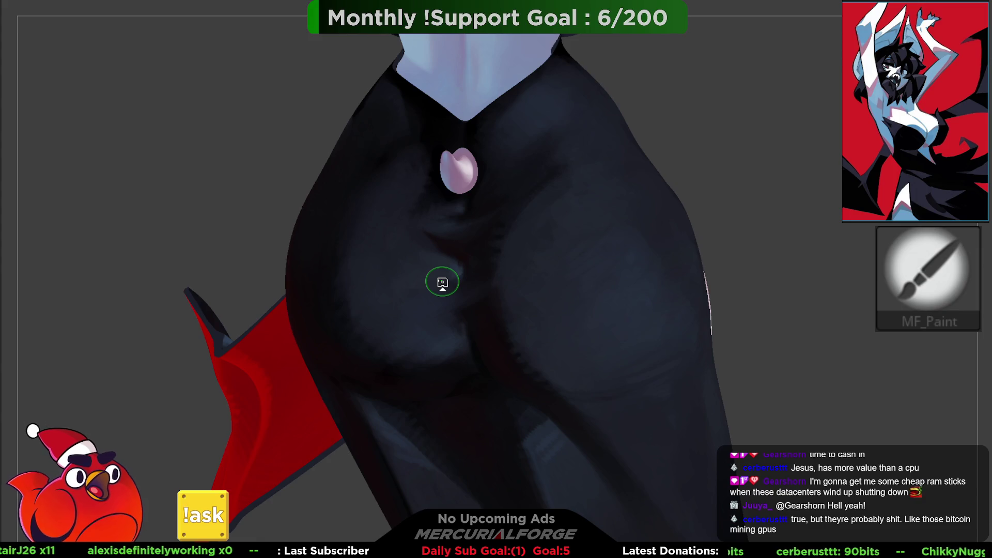
right_drag(624, 211, 629, 212)
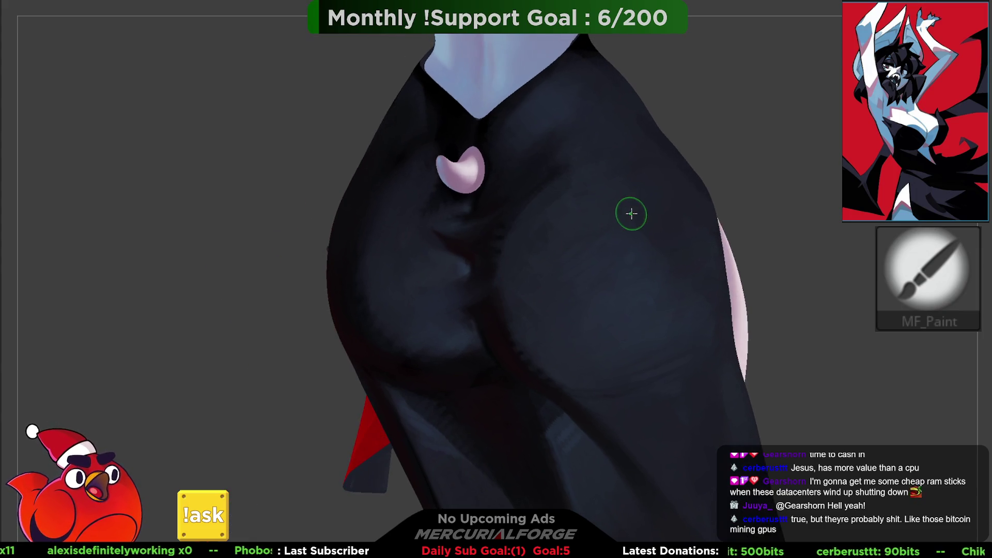
Step: Zoom out to show torso, red wing and legs, and move the recorder window aside
key(space)
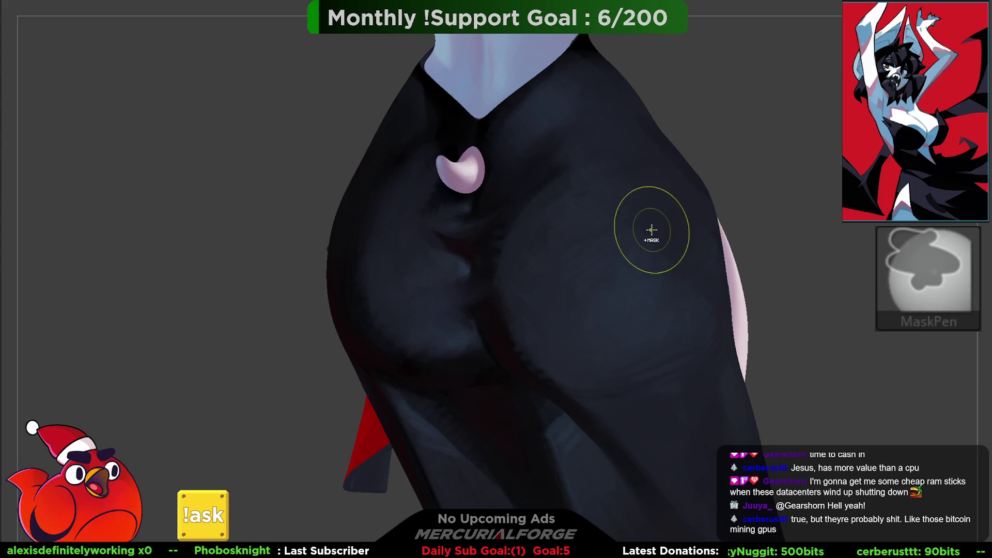
mouse_move(640, 258)
right_down()
mouse_move(566, 206)
mouse_move(583, 221)
mouse_move(577, 248)
mouse_move(566, 217)
mouse_move(581, 275)
mouse_move(580, 219)
mouse_move(581, 253)
mouse_move(569, 317)
mouse_move(582, 296)
mouse_move(582, 305)
mouse_move(587, 266)
mouse_move(580, 272)
mouse_move(571, 262)
mouse_move(573, 177)
mouse_move(549, 215)
mouse_move(560, 244)
mouse_move(560, 222)
mouse_move(605, 217)
mouse_move(565, 262)
mouse_move(596, 237)
right_up()
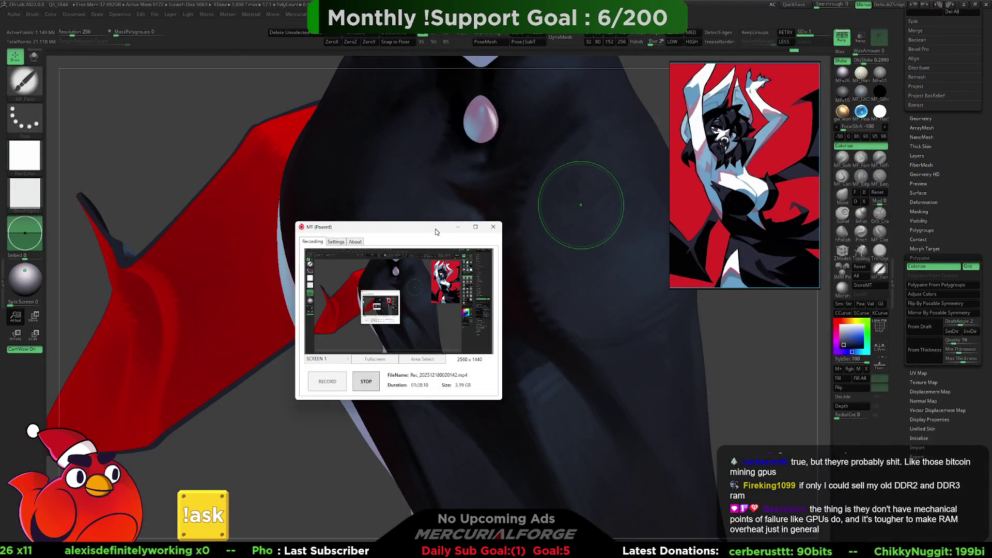
mouse_move(434, 231)
mouse_down()
mouse_move(448, 175)
mouse_move(501, 202)
mouse_move(393, 213)
mouse_move(466, 207)
mouse_up()
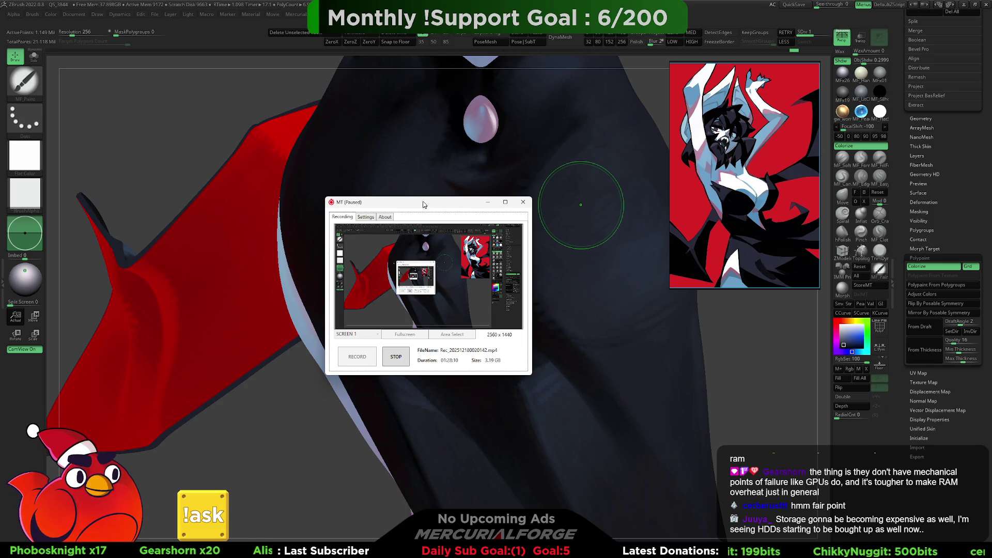
Step: Minimize the recorder, hide the ZBrush UI with Tab, and zoom in on the red cape
drag(425, 203, 447, 218)
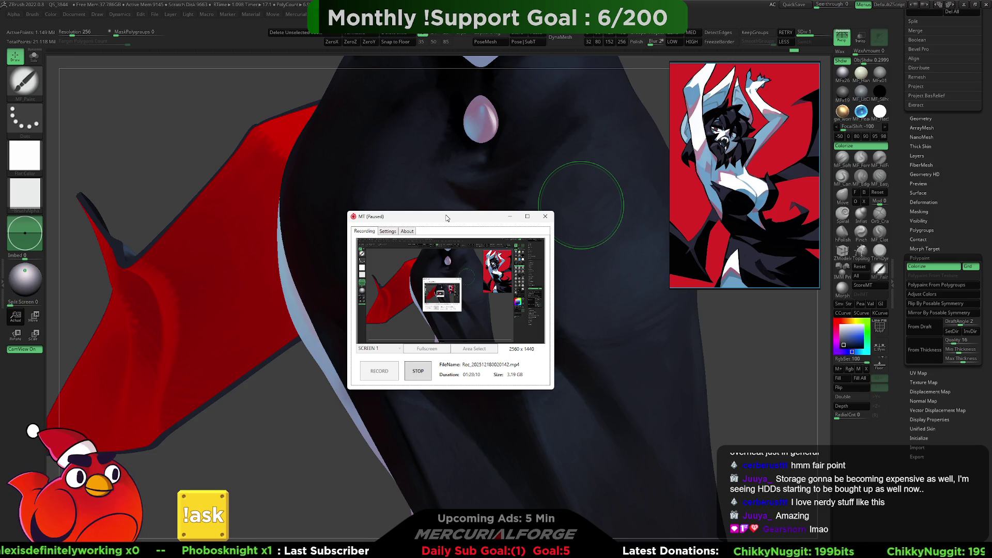
drag(446, 217, 489, 210)
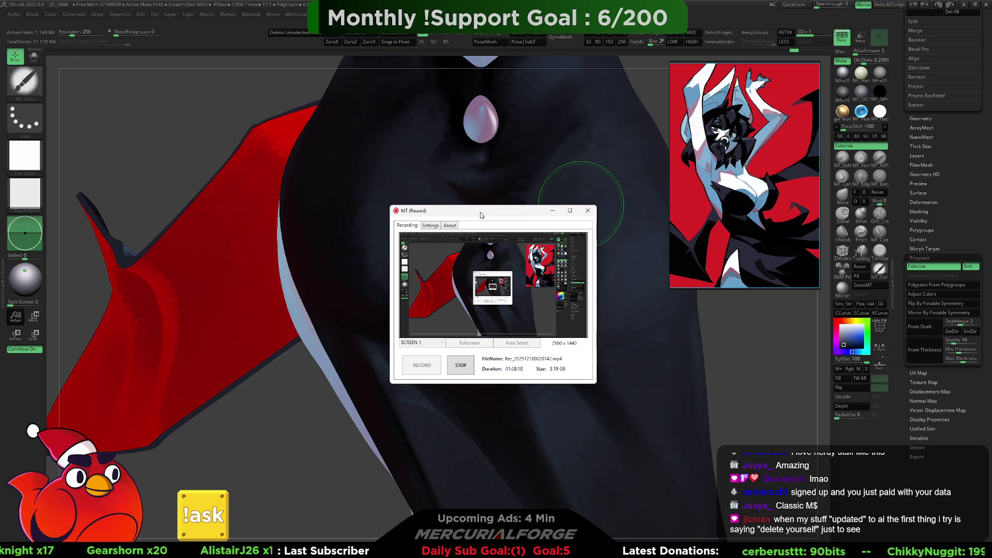
click(552, 213)
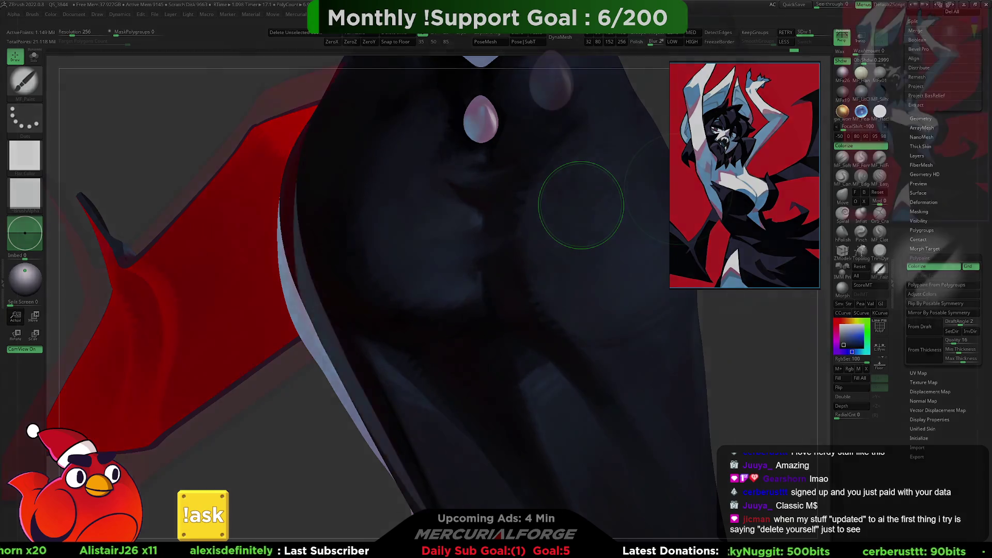
key(Tab)
mouse_move(956, 372)
mouse_down()
mouse_move(953, 383)
mouse_move(911, 364)
mouse_move(900, 392)
mouse_move(944, 412)
mouse_up()
mouse_move(538, 250)
mouse_down()
mouse_move(640, 323)
mouse_move(622, 306)
mouse_move(631, 285)
mouse_move(582, 273)
mouse_move(581, 257)
mouse_move(644, 275)
mouse_up()
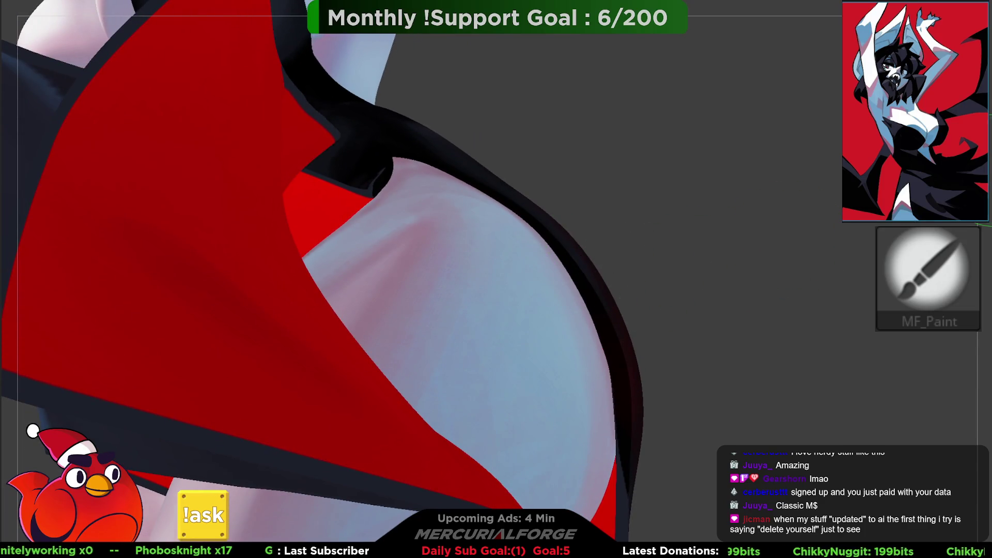
Step: With the Move brush, nudge the model's silhouette edge slightly inward
key(b)
key(m)
key(v)
key(space)
mouse_move(607, 332)
mouse_down()
mouse_move(616, 326)
mouse_move(620, 394)
mouse_move(611, 314)
mouse_move(644, 268)
mouse_move(636, 281)
mouse_move(528, 272)
mouse_move(598, 270)
mouse_move(518, 288)
mouse_move(547, 286)
mouse_move(500, 279)
mouse_move(533, 288)
mouse_move(547, 255)
mouse_move(591, 239)
mouse_move(569, 266)
mouse_move(535, 235)
mouse_move(556, 277)
mouse_move(542, 284)
mouse_move(522, 268)
mouse_move(651, 305)
mouse_up()
Step: Return to MF_Paint and lay a blue-grey stroke across the dress's upper back and side
key(space)
mouse_move(514, 281)
mouse_down()
mouse_move(535, 290)
mouse_move(520, 293)
mouse_move(524, 341)
mouse_up()
key(space)
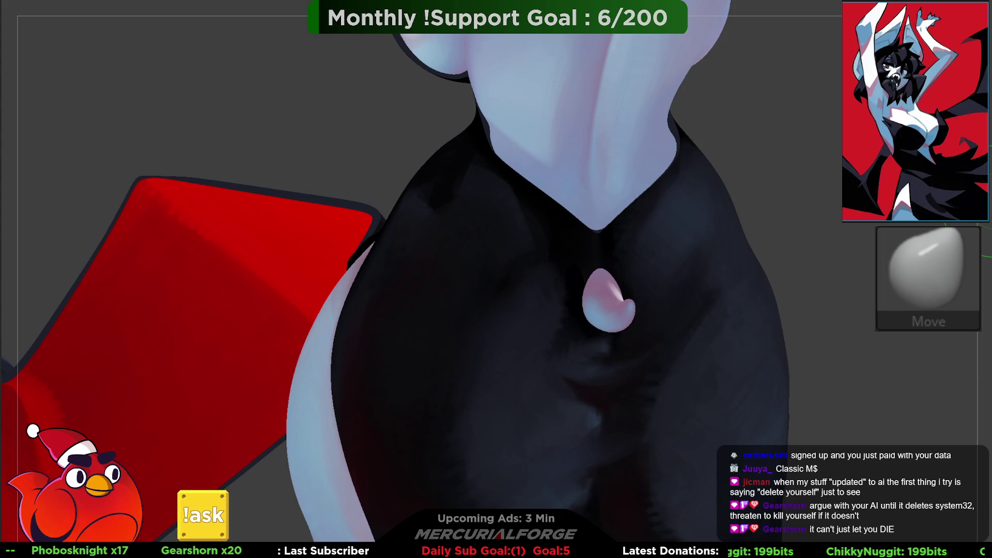
key(p)
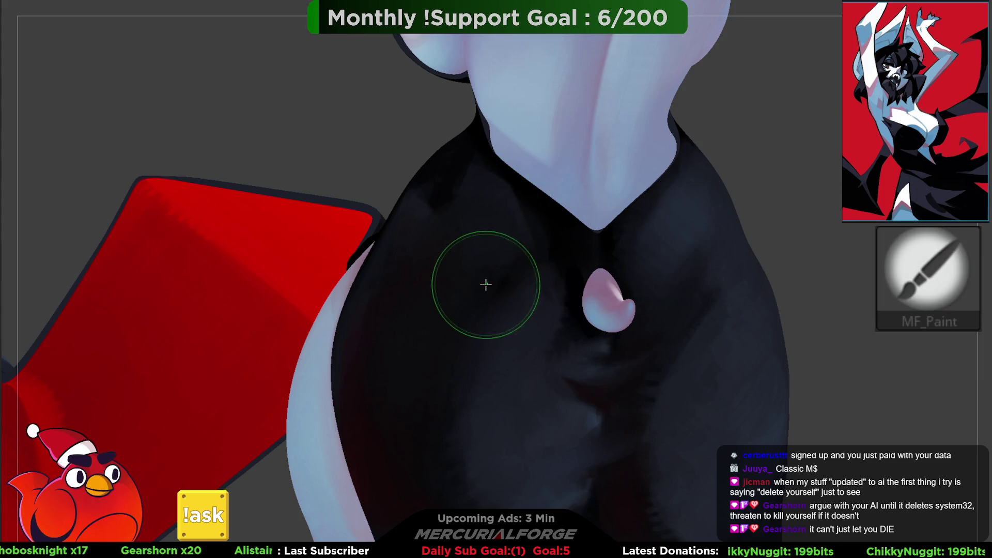
mouse_move(424, 233)
right_down()
mouse_move(434, 310)
mouse_move(501, 228)
right_up()
key(space)
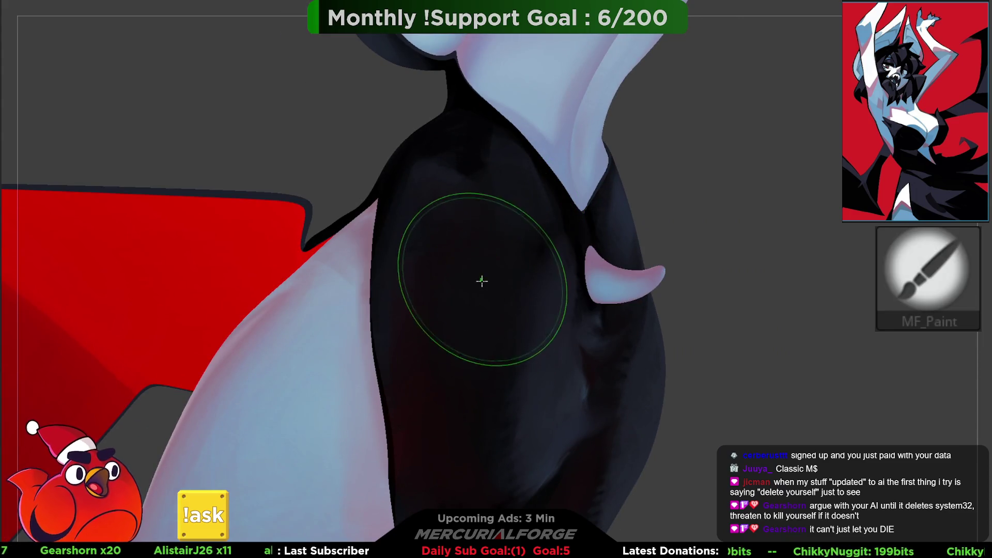
right_drag(483, 195, 490, 212)
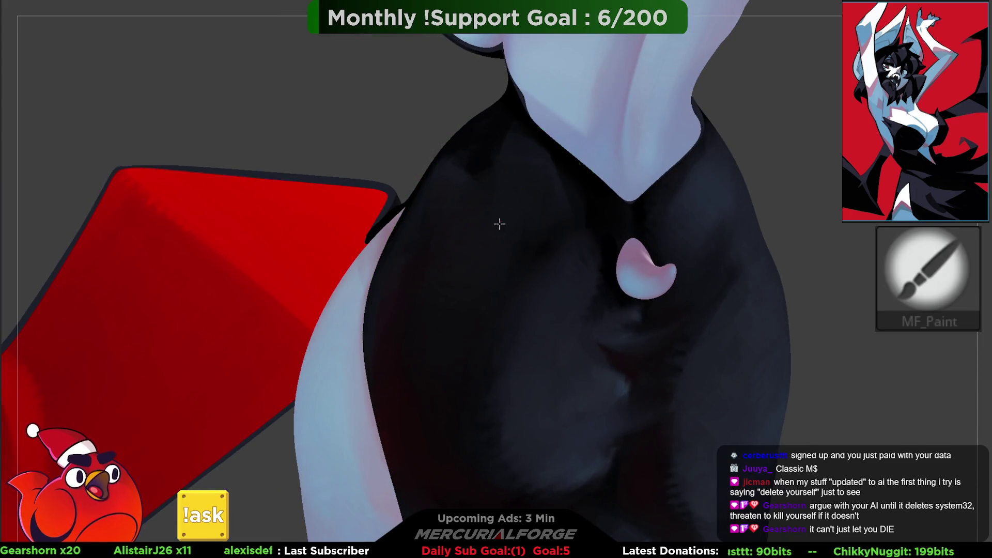
mouse_move(521, 231)
mouse_down()
mouse_move(514, 284)
mouse_move(494, 210)
mouse_up()
mouse_move(445, 326)
right_down()
mouse_move(496, 219)
mouse_move(534, 210)
mouse_move(492, 269)
mouse_move(492, 221)
mouse_move(491, 250)
right_up()
mouse_move(460, 319)
right_down()
mouse_move(501, 294)
mouse_move(496, 288)
mouse_move(485, 310)
mouse_move(487, 267)
right_up()
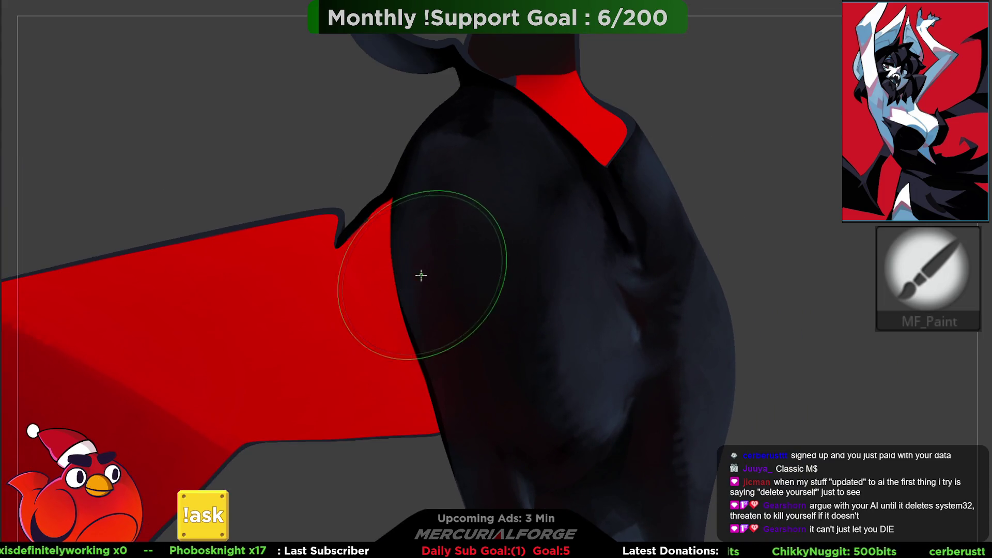
Step: Hide the red cape polygroup so only the black dress remains visible
ctrl+shift+click(379, 328)
ctrl+shift+click(349, 346)
ctrl+shift+click(341, 362)
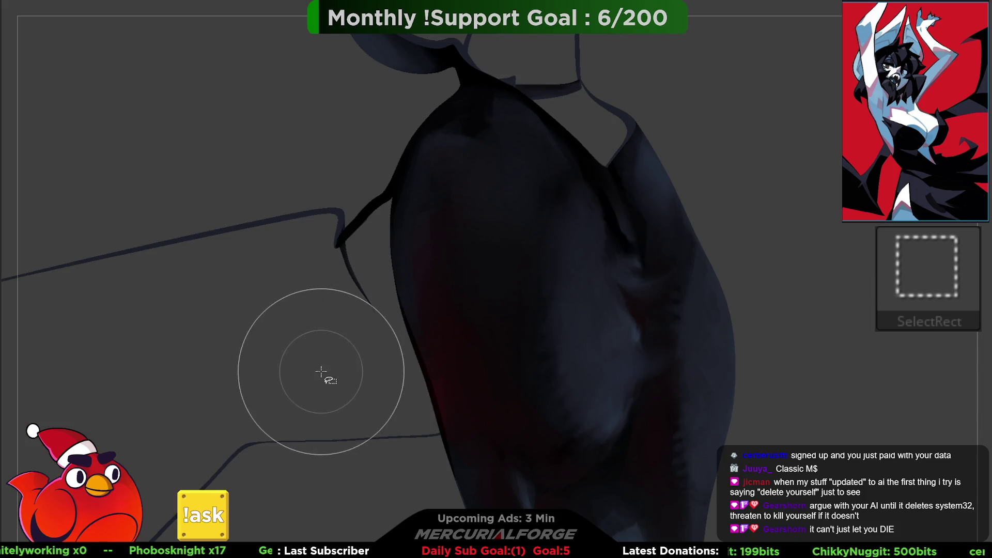
key(space)
key(space)
Step: Paint highlights and deeper shadows on the dress's rounded back from several angles, masking as needed
key(ctrl)
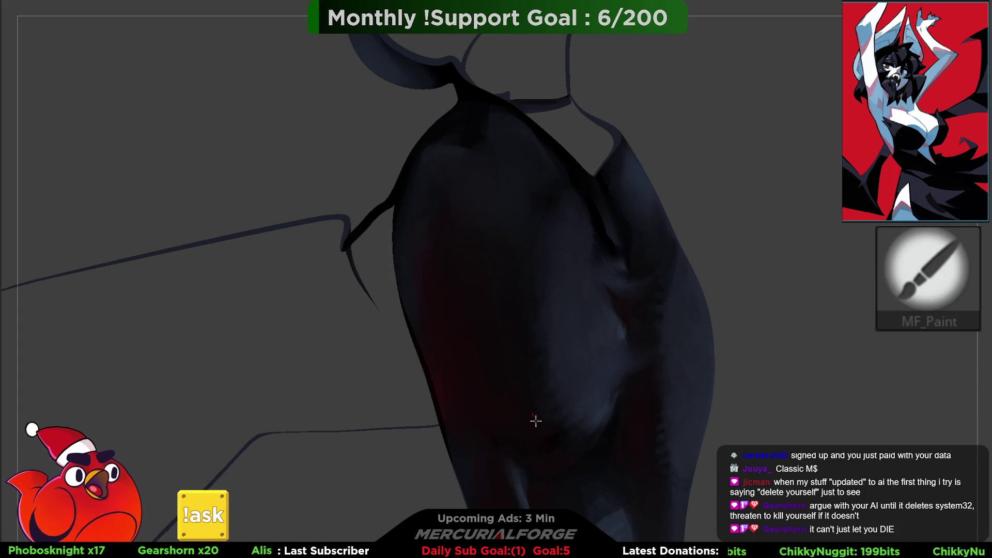
mouse_move(434, 238)
right_down()
mouse_move(465, 250)
mouse_move(425, 266)
mouse_move(450, 261)
mouse_move(454, 292)
right_up()
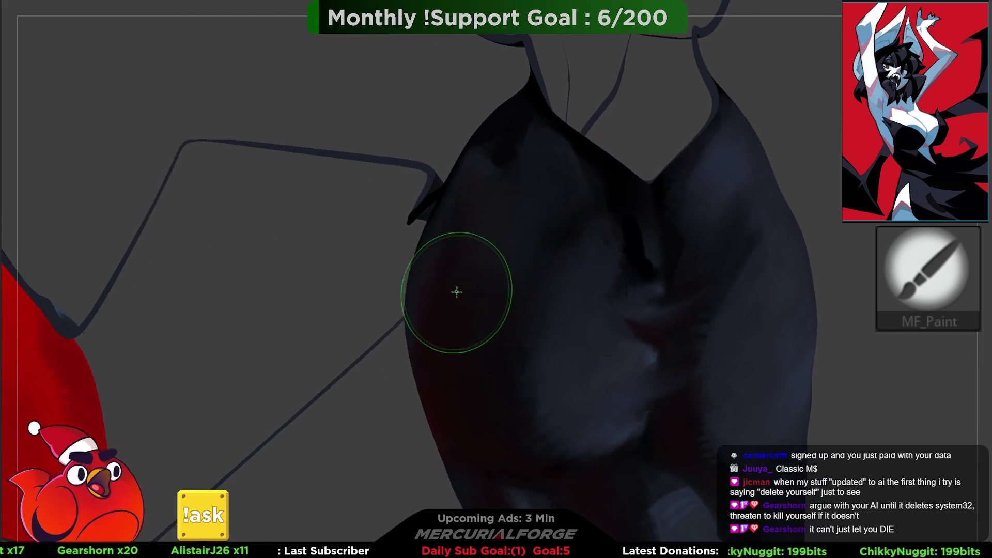
key(space)
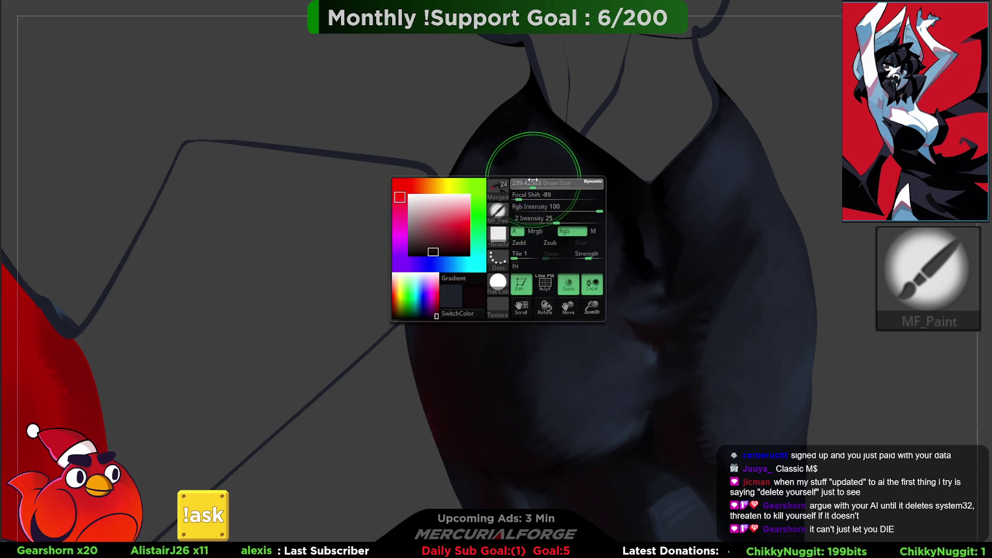
mouse_move(699, 162)
right_down()
mouse_move(569, 194)
mouse_move(611, 219)
right_up()
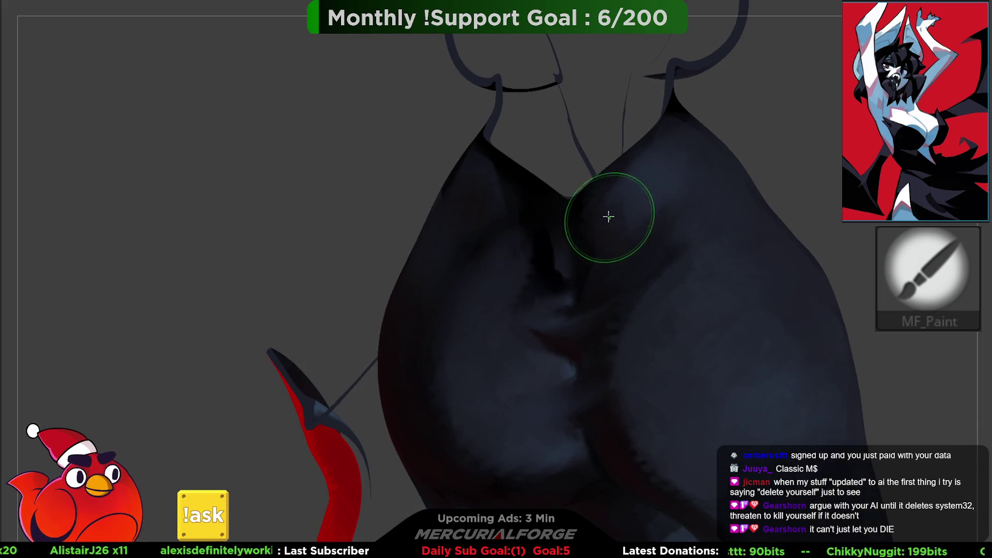
mouse_move(613, 270)
right_down()
mouse_move(606, 183)
mouse_move(545, 219)
mouse_move(495, 223)
right_up()
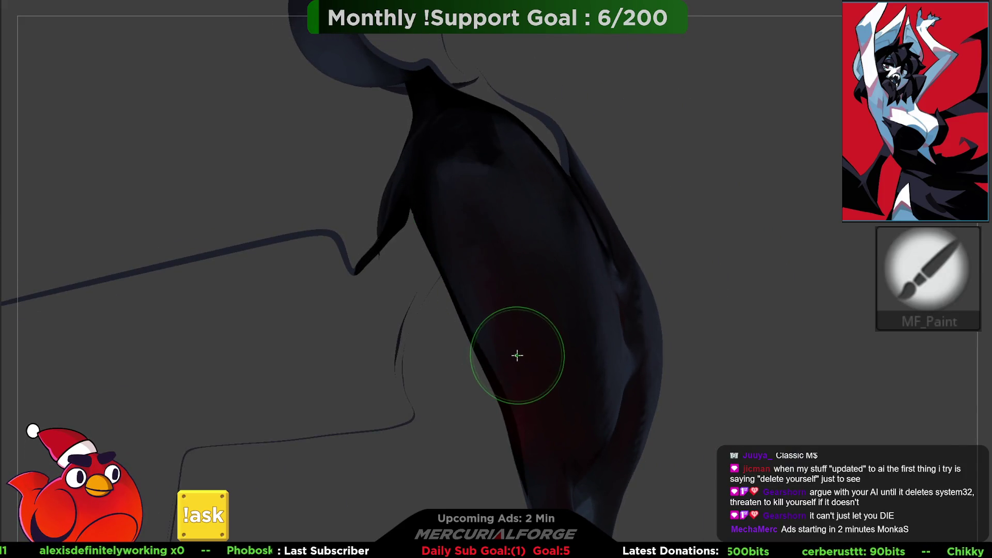
mouse_move(522, 281)
right_down()
mouse_move(507, 281)
mouse_move(543, 281)
mouse_move(560, 310)
mouse_move(549, 313)
mouse_move(563, 142)
mouse_move(464, 278)
mouse_move(435, 261)
right_up()
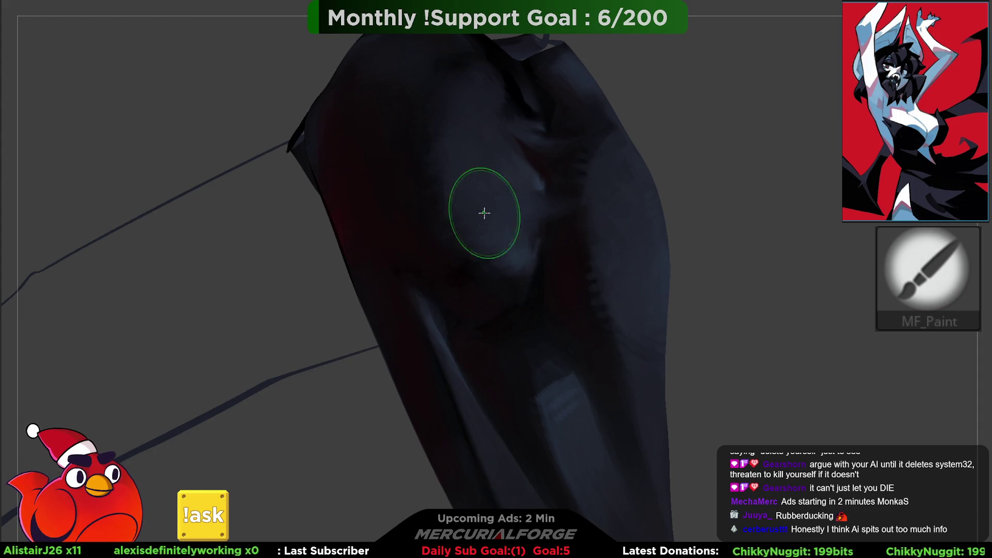
Step: Hide and unhide parts with SelectRect, then show the whole model with the red cape again
mouse_move(639, 338)
mouse_down()
mouse_move(646, 270)
mouse_move(599, 214)
mouse_move(693, 279)
mouse_up()
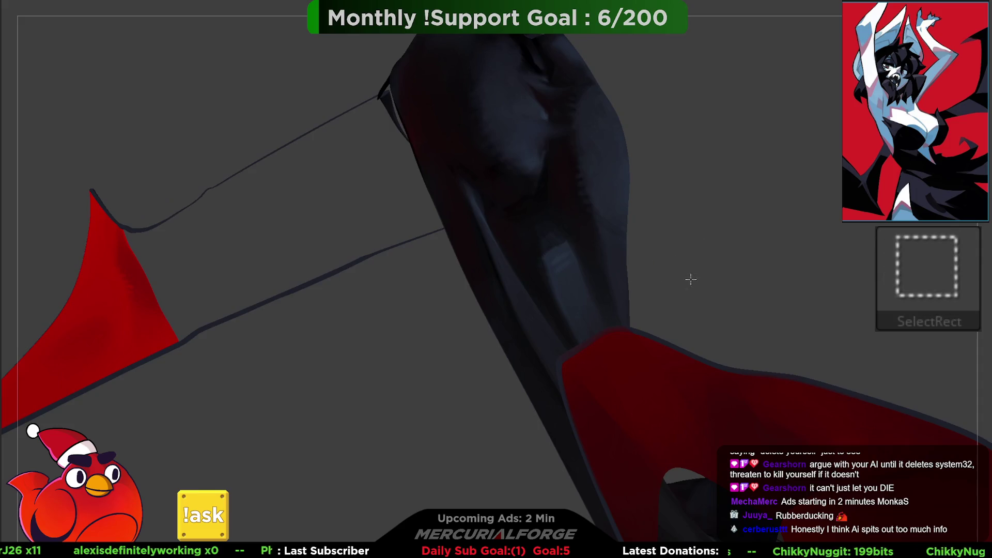
mouse_move(610, 329)
ctrl+shift+mouse_down()
mouse_move(620, 315)
mouse_move(591, 243)
mouse_move(603, 310)
mouse_move(612, 246)
ctrl+shift+mouse_up()
ctrl+shift+click(633, 328)
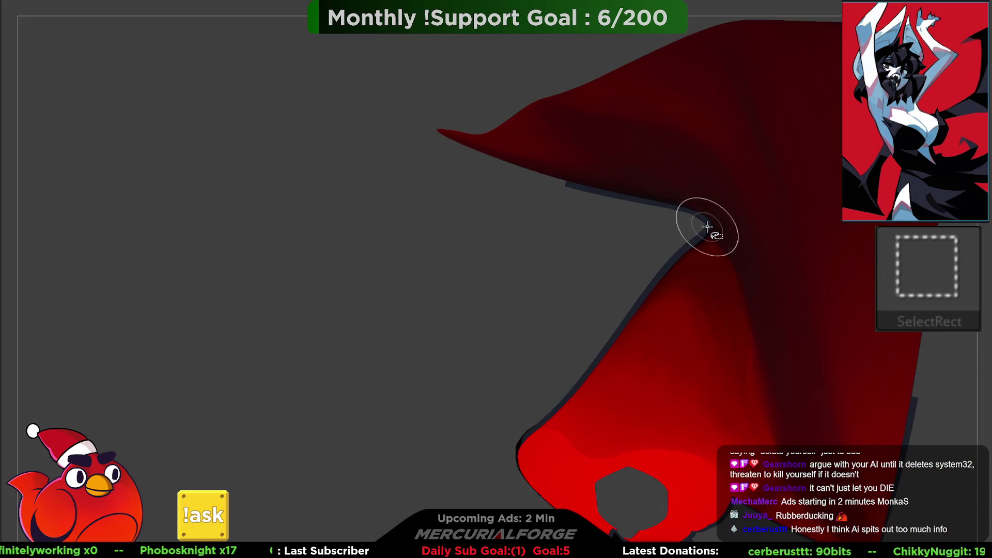
mouse_move(708, 227)
mouse_down()
mouse_move(660, 219)
mouse_move(576, 244)
mouse_move(527, 230)
mouse_move(552, 312)
mouse_up()
mouse_move(540, 270)
mouse_down()
mouse_move(500, 293)
mouse_move(492, 317)
mouse_move(513, 292)
mouse_move(637, 308)
mouse_move(509, 330)
mouse_move(563, 274)
mouse_move(506, 295)
mouse_move(501, 286)
mouse_move(527, 300)
mouse_up()
ctrl+shift+click(594, 266)
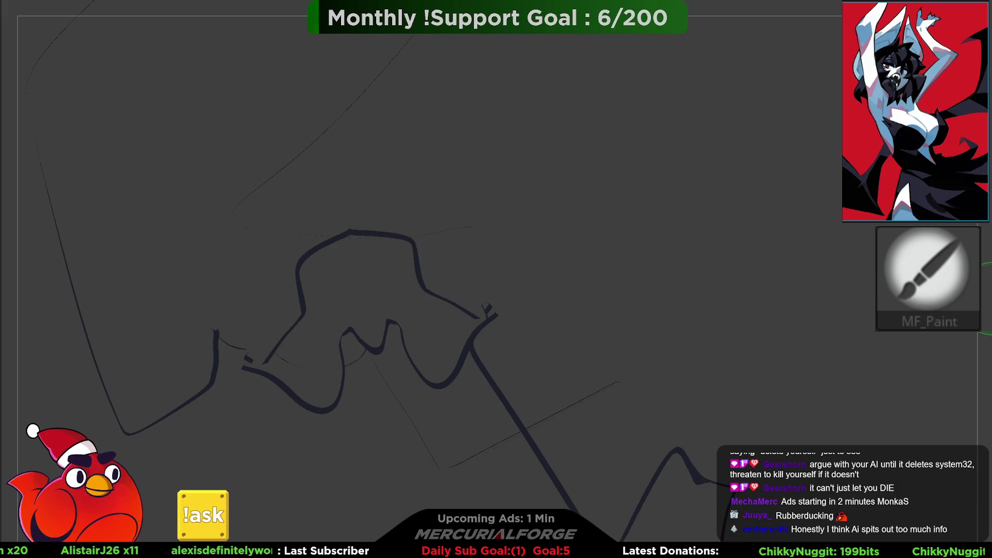
ctrl+shift+click(759, 347)
mouse_move(759, 347)
mouse_down()
mouse_move(635, 337)
mouse_move(618, 263)
mouse_move(597, 334)
mouse_move(634, 241)
mouse_move(606, 301)
mouse_move(556, 262)
mouse_move(547, 279)
mouse_move(611, 306)
mouse_move(553, 305)
mouse_move(563, 262)
mouse_move(564, 283)
mouse_move(552, 230)
mouse_up()
Step: Switch to the Move brush to reshape the dress hem over the thigh
key(b)
key(m)
key(v)
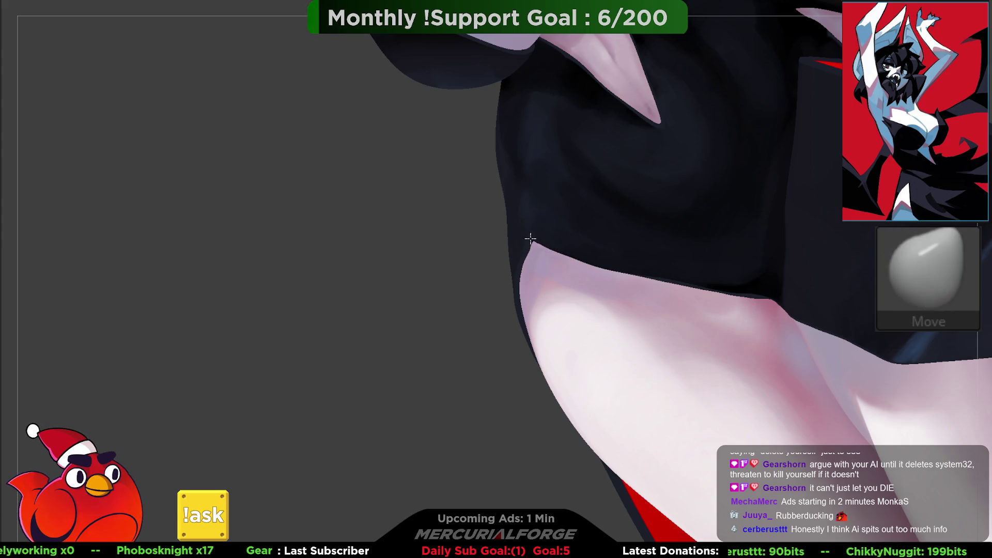
Step: Zoom and orbit close in on the dress edge where it meets the red lining
key(space)
key(space)
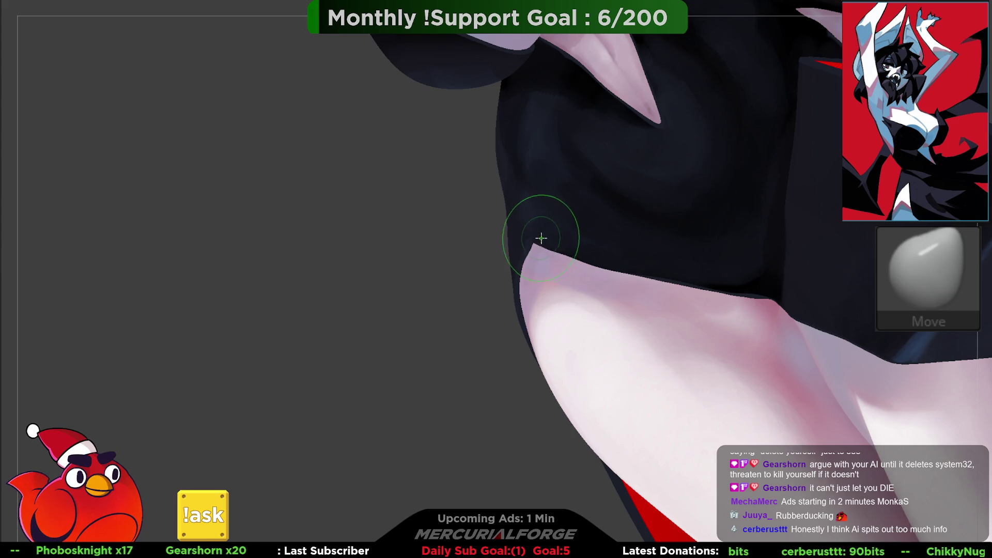
key(space)
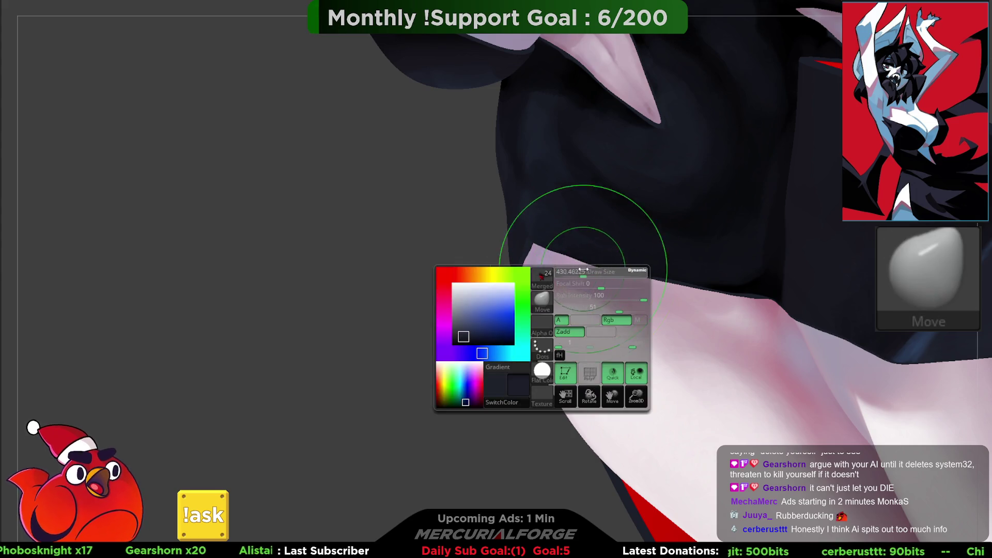
scroll(600, 274, up, 3)
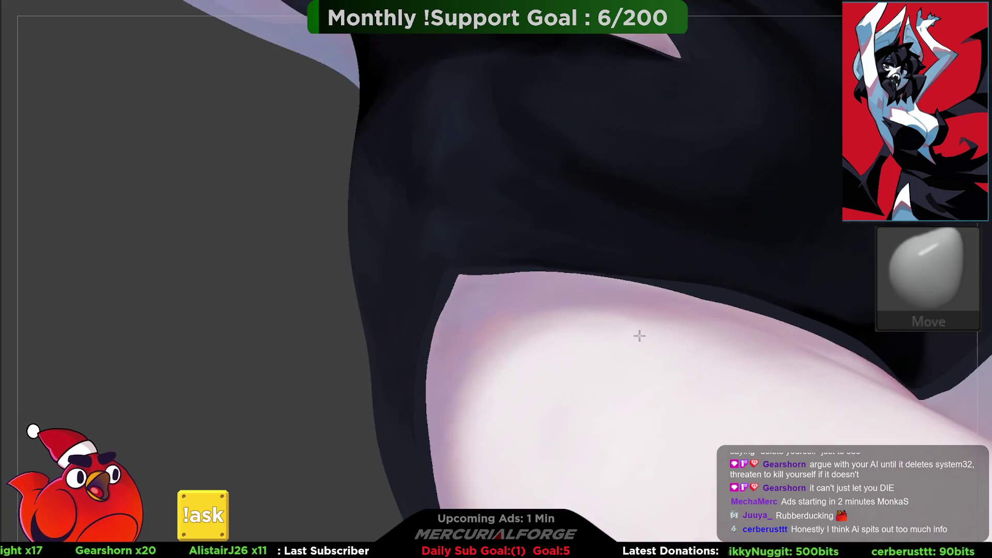
key(space)
mouse_move(641, 309)
mouse_down()
mouse_move(628, 308)
mouse_move(607, 272)
mouse_up()
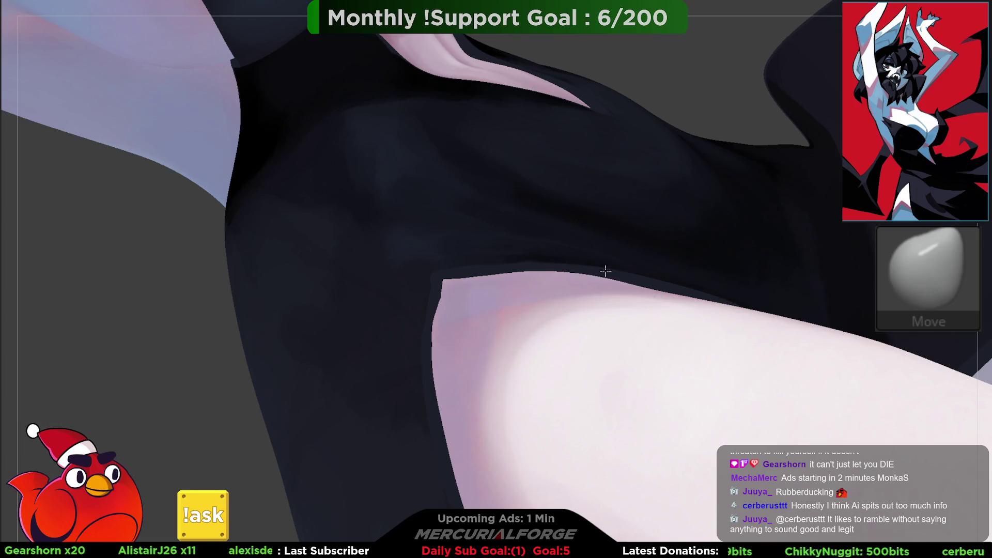
mouse_move(598, 266)
right_down()
mouse_move(560, 250)
mouse_move(579, 310)
mouse_move(648, 317)
mouse_move(642, 329)
mouse_move(587, 288)
mouse_move(598, 310)
right_up()
key(space)
right_drag(704, 282, 634, 275)
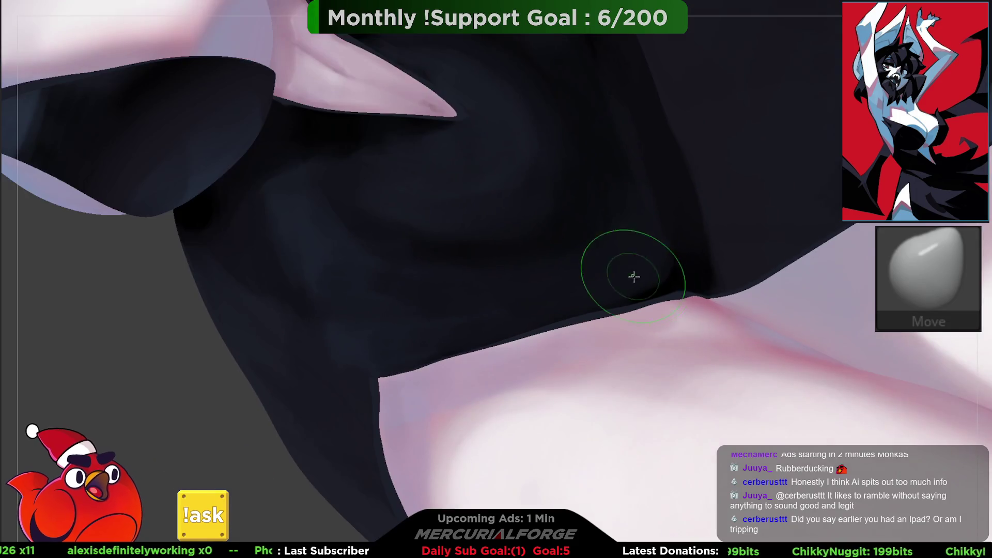
key(shift)
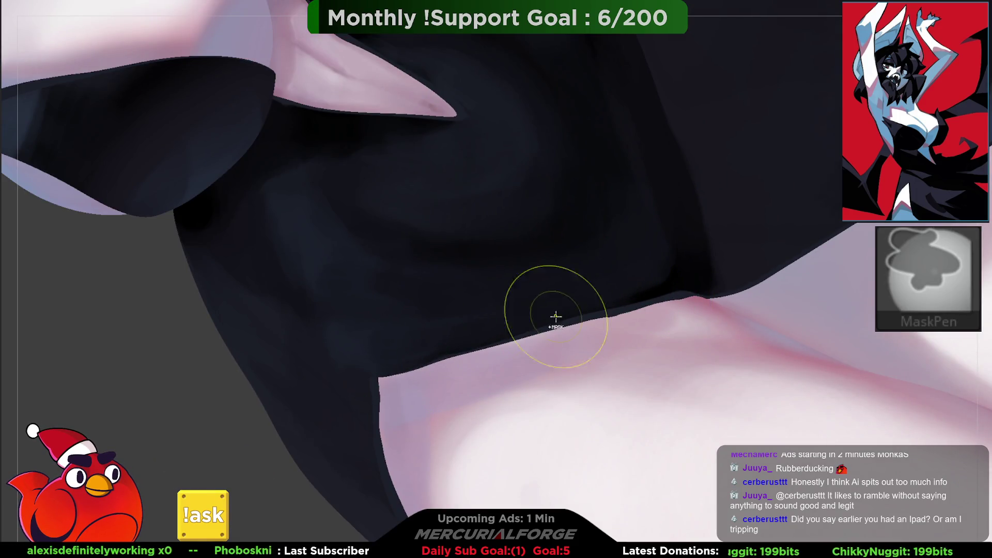
key(F1)
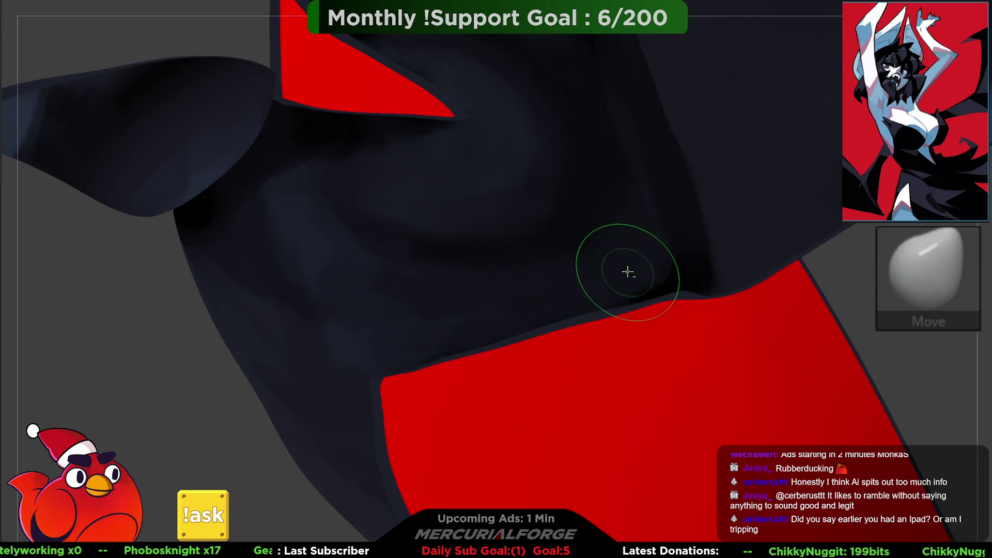
mouse_move(629, 272)
right_down()
mouse_move(580, 230)
mouse_move(584, 180)
right_up()
mouse_move(611, 226)
right_down()
mouse_move(576, 215)
mouse_move(576, 238)
right_up()
Step: With MF_Paint, paint dark shading strokes along the dress edge against the red lining
key(space)
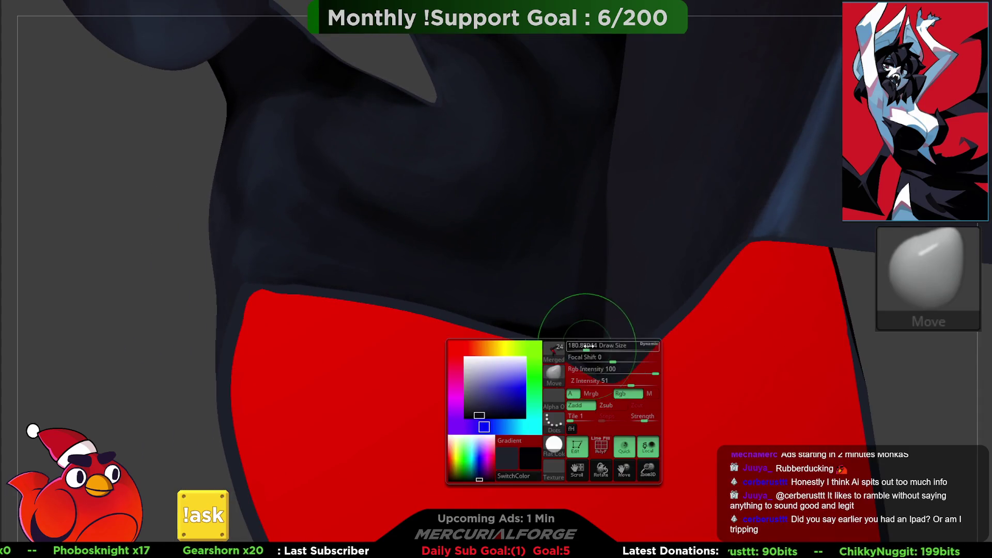
key(p)
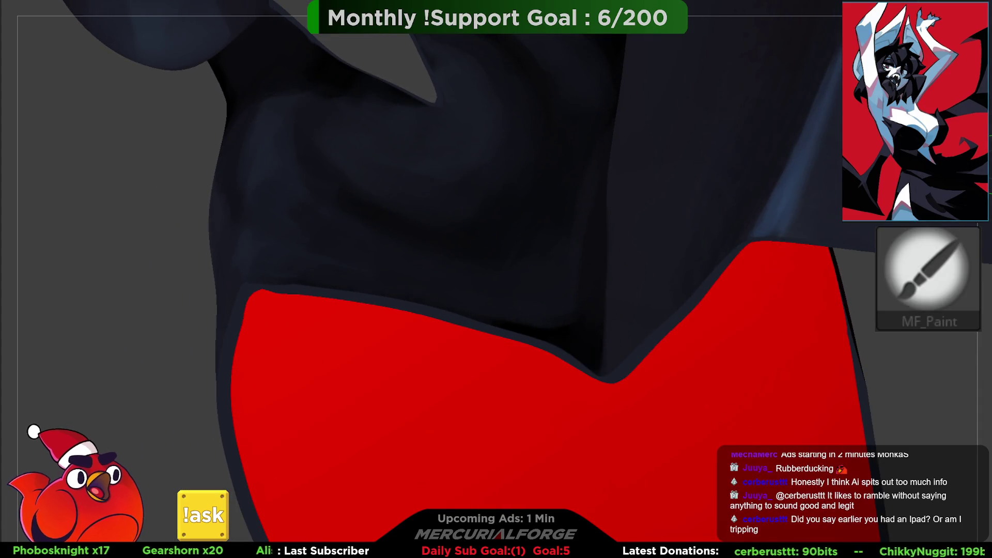
drag(465, 335, 500, 345)
mouse_move(500, 346)
right_down()
mouse_move(545, 293)
mouse_move(538, 338)
mouse_move(541, 330)
mouse_move(523, 268)
right_up()
mouse_move(539, 311)
mouse_down()
mouse_move(491, 348)
mouse_move(415, 439)
mouse_up()
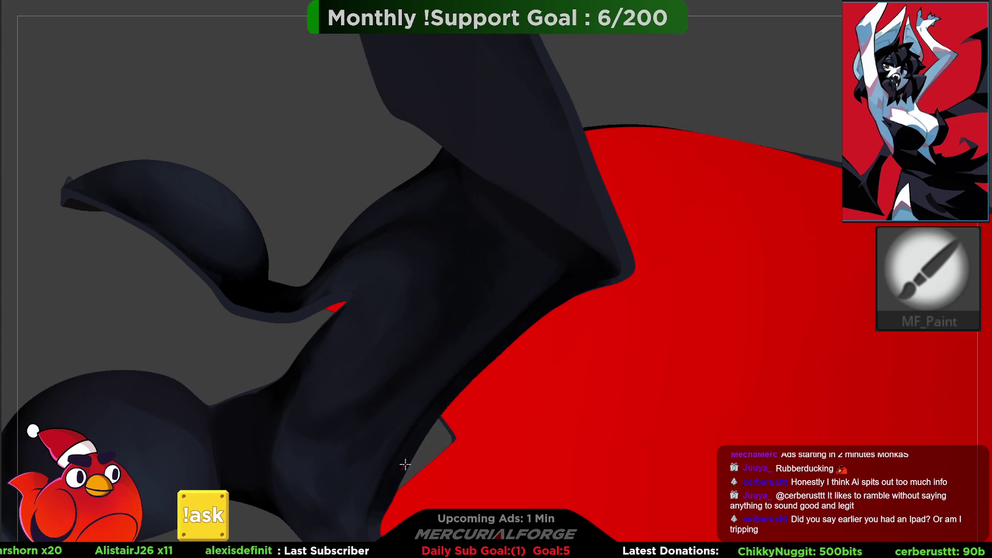
key(alt+shift+s)
right_drag(420, 365, 428, 367)
key(f)
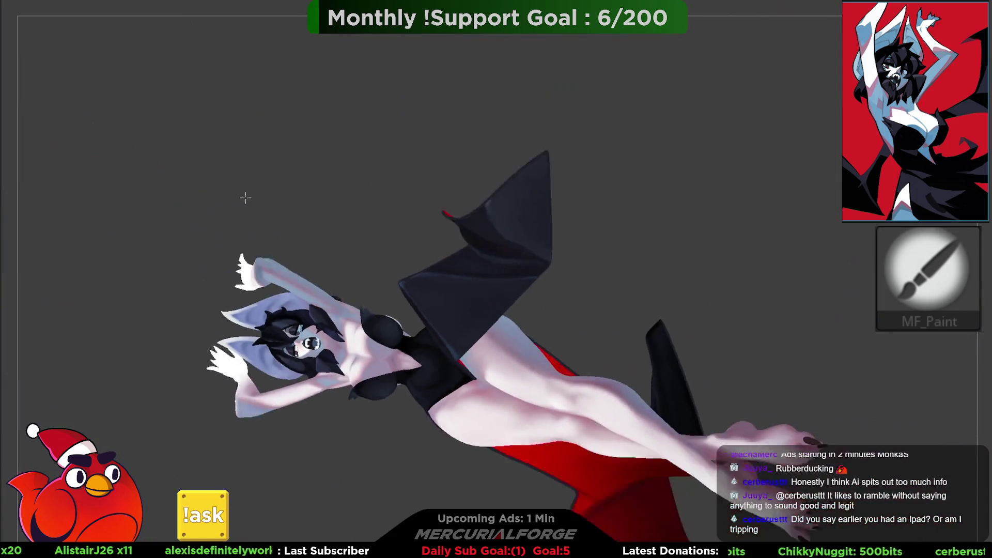
mouse_move(416, 226)
right_down()
mouse_move(439, 296)
mouse_move(460, 307)
mouse_move(475, 341)
mouse_move(549, 269)
mouse_move(524, 286)
mouse_move(579, 284)
mouse_move(565, 277)
mouse_move(623, 250)
mouse_move(654, 257)
mouse_move(465, 351)
right_up()
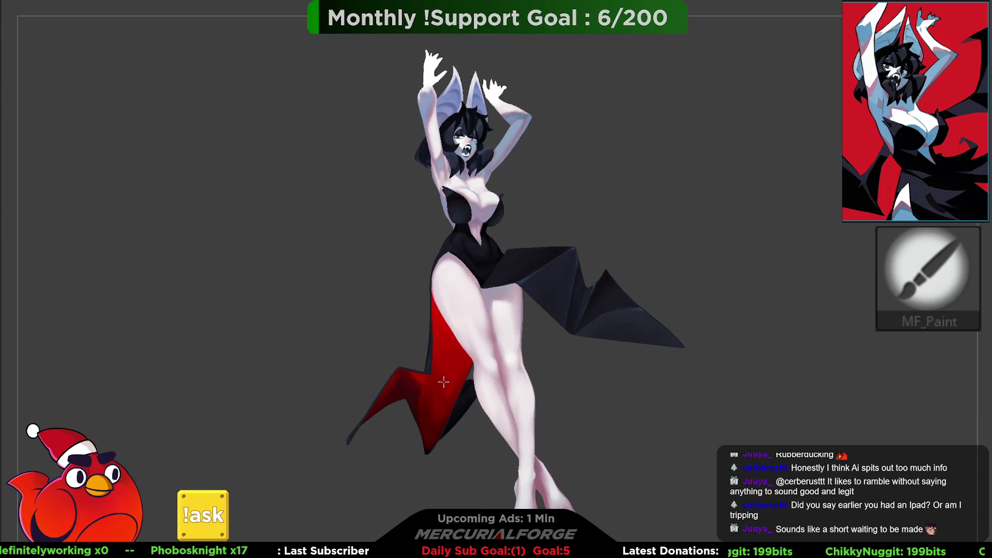
ctrl+shift+click(447, 374)
mouse_move(443, 376)
ctrl+right_down()
mouse_move(465, 410)
mouse_move(502, 282)
ctrl+right_up()
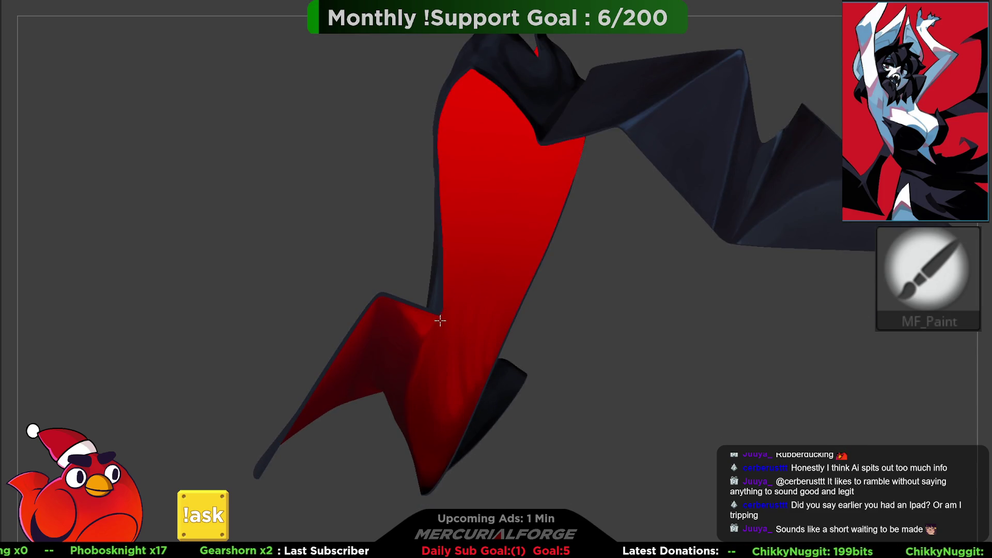
key(f)
ctrl+shift+click(609, 339)
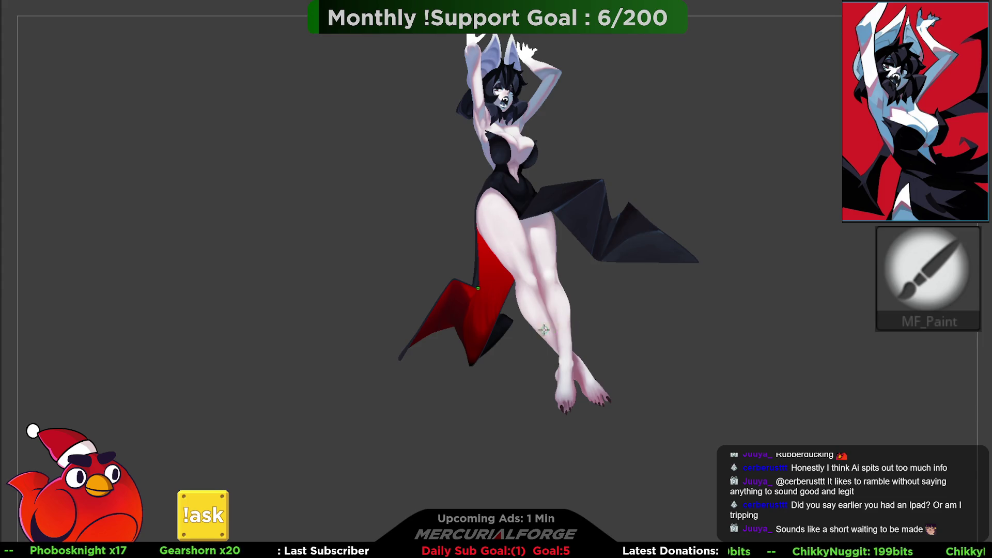
ctrl+shift+click(498, 336)
key(f)
key(space)
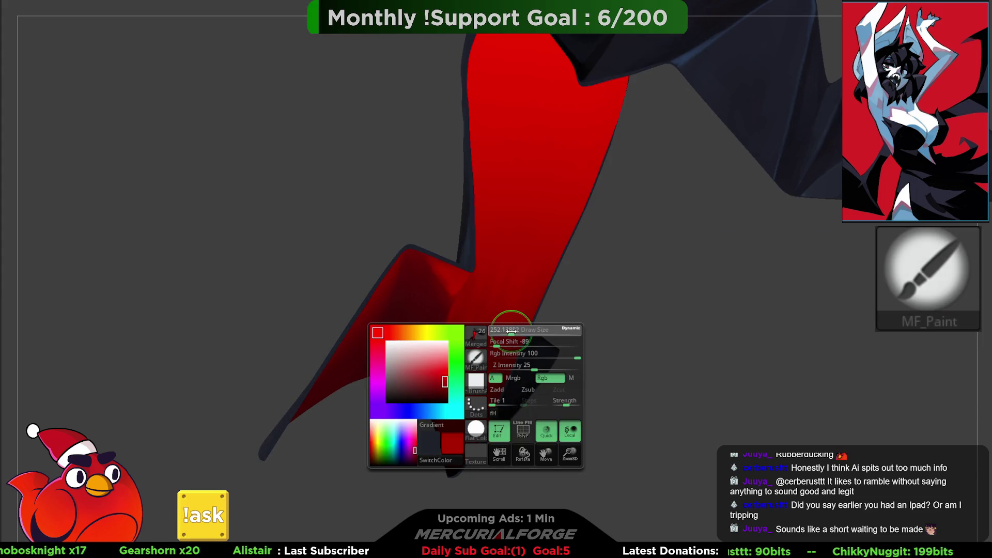
mouse_move(513, 290)
right_down()
mouse_move(505, 310)
mouse_move(498, 291)
mouse_move(525, 262)
mouse_move(512, 268)
mouse_move(525, 292)
right_up()
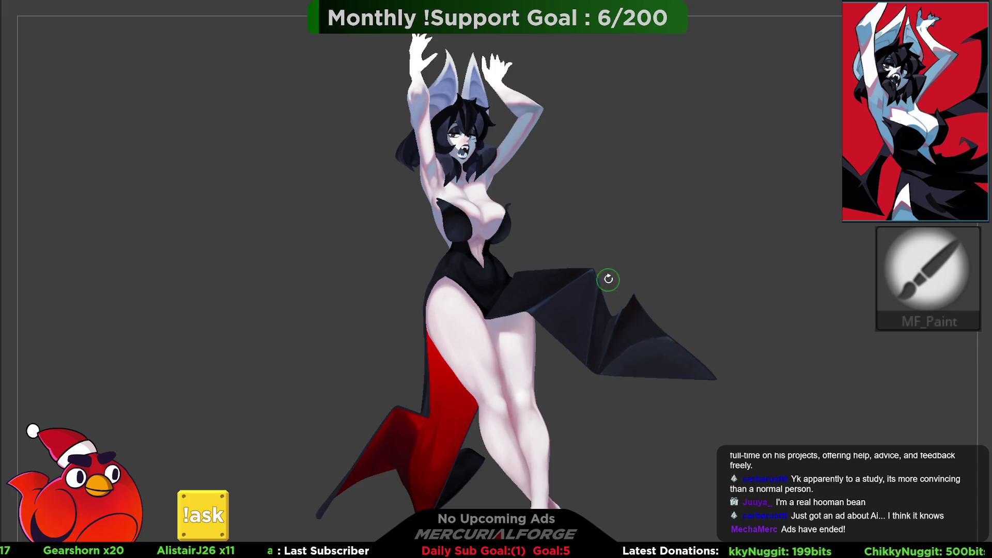
Step: Orbit and zoom around the full figure to inspect it from tilted angles
mouse_move(616, 277)
mouse_down()
mouse_move(644, 259)
mouse_move(655, 267)
mouse_move(671, 217)
mouse_move(656, 278)
mouse_up()
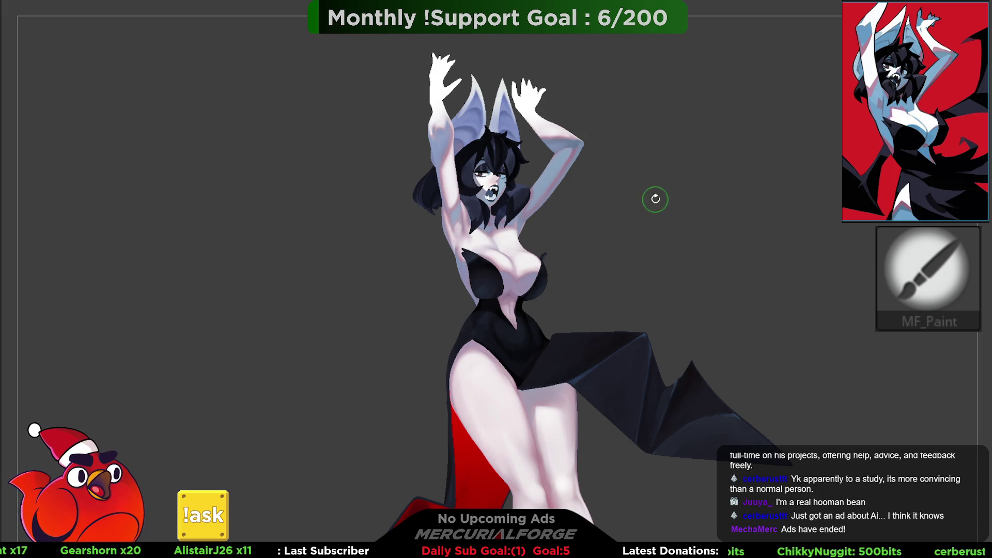
scroll(609, 242, up, 3)
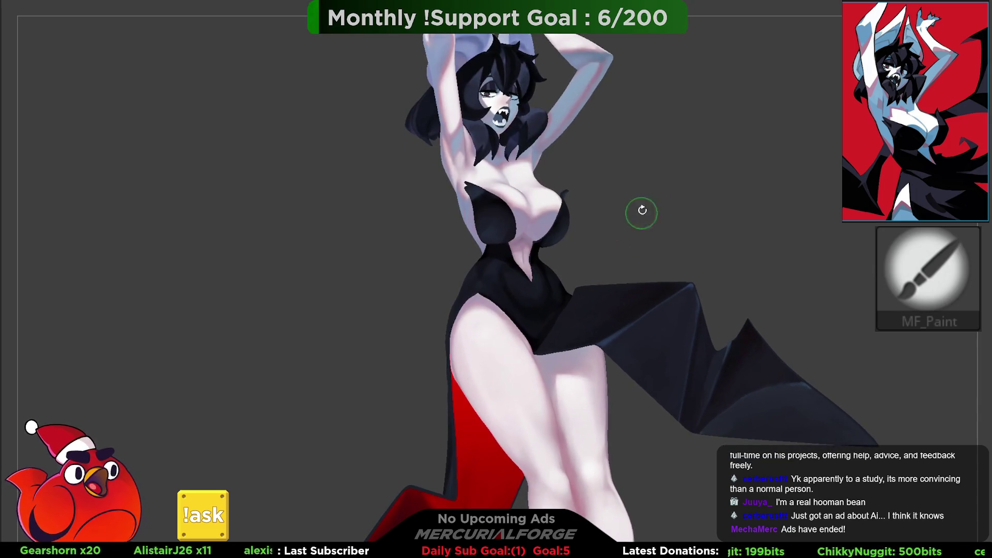
scroll(642, 217, down, 2)
mouse_move(639, 275)
mouse_down()
mouse_move(643, 293)
mouse_move(611, 253)
mouse_up()
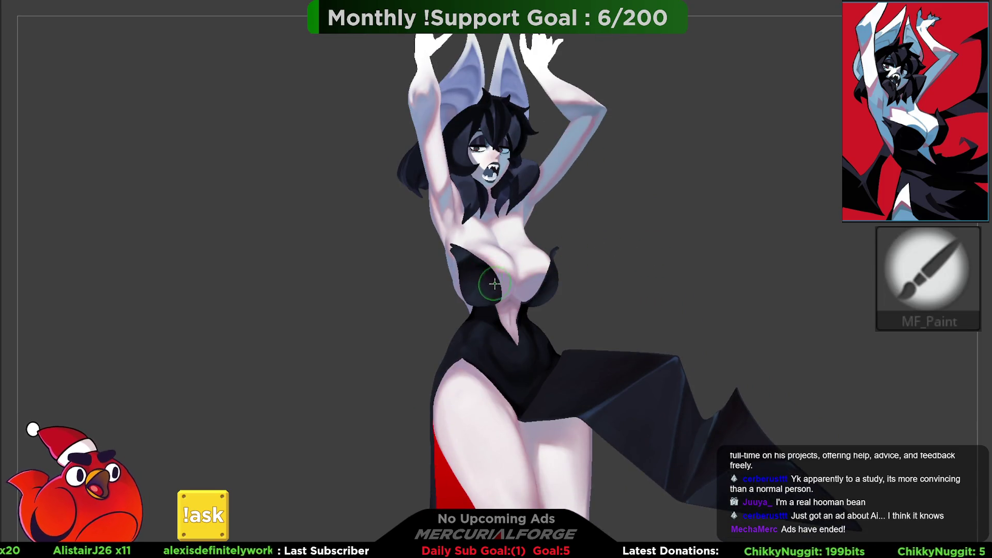
scroll(505, 314, up, 4)
scroll(505, 314, down, 5)
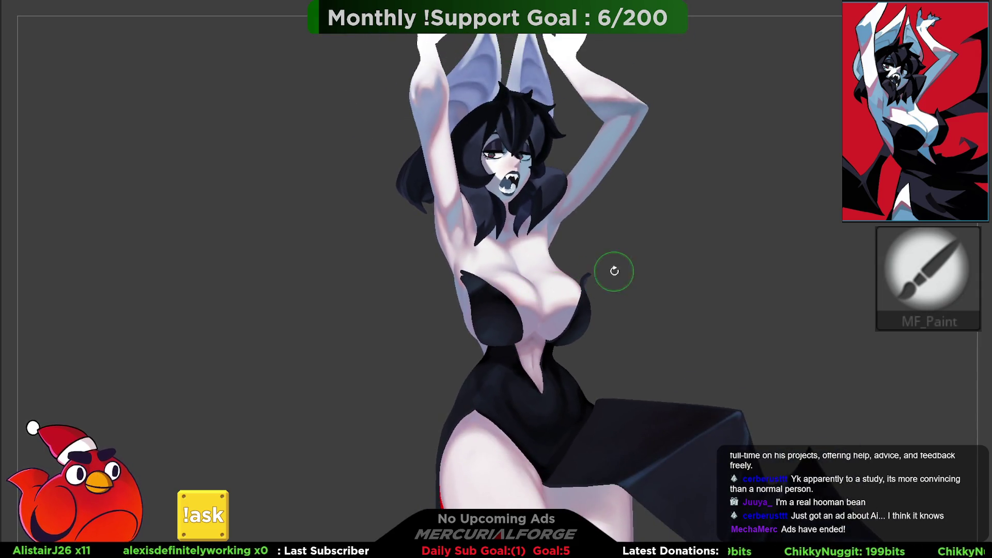
mouse_move(647, 284)
mouse_down()
mouse_move(633, 268)
mouse_move(638, 277)
mouse_move(653, 240)
mouse_move(633, 234)
mouse_move(651, 249)
mouse_up()
scroll(640, 273, down, 2)
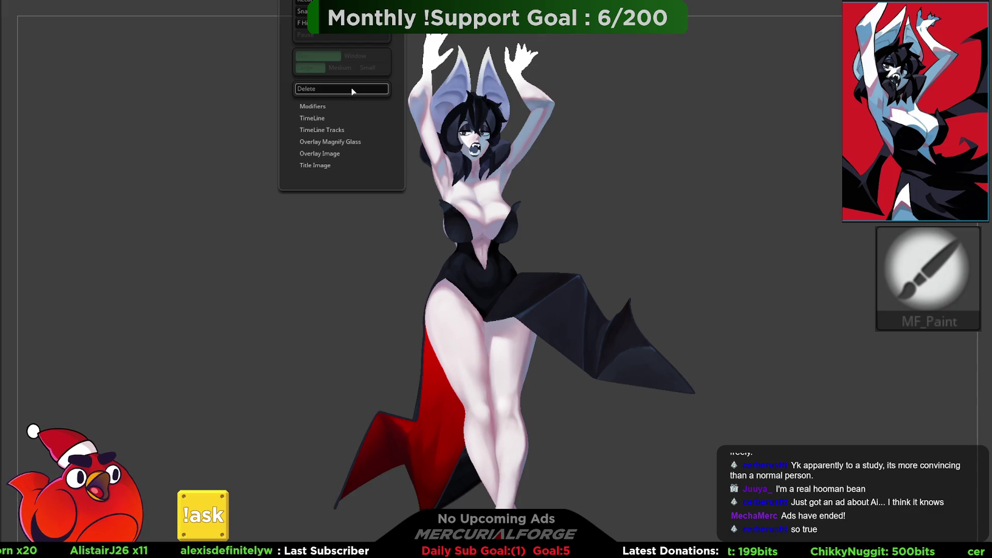
Step: Close the Movie options, then spin the figure on a turntable to view it full circle
click(580, 325)
click(336, 7)
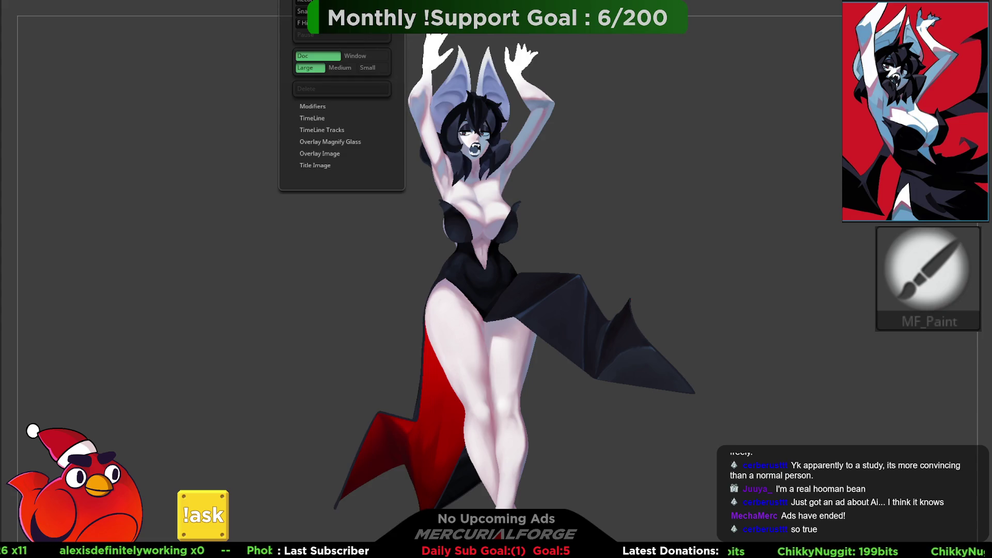
click(336, 11)
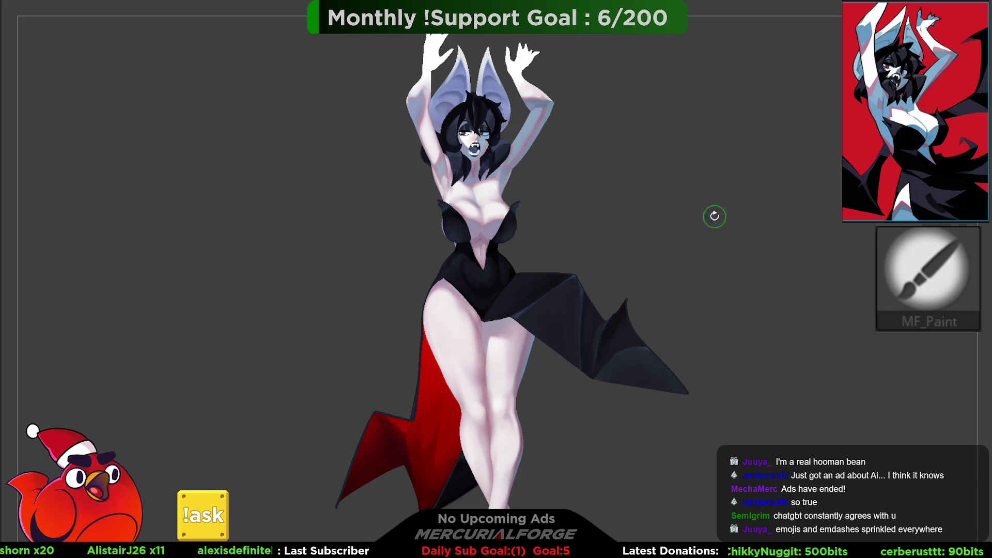
drag(680, 266, 696, 287)
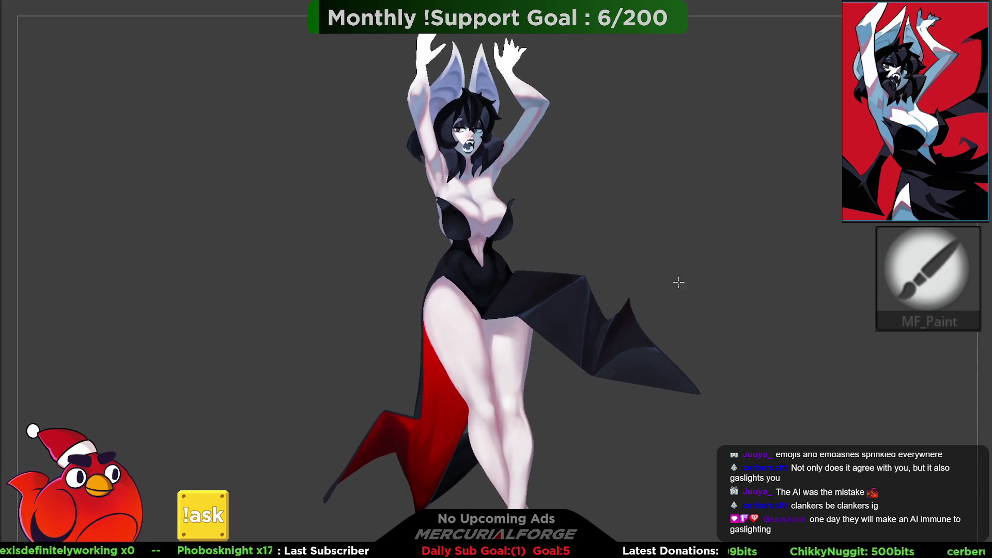
Step: Hide the body subtool, leaving only the collar, red-lined cape and bat wing
mouse_move(635, 253)
alt+right_down()
mouse_move(699, 330)
mouse_move(511, 265)
alt+right_up()
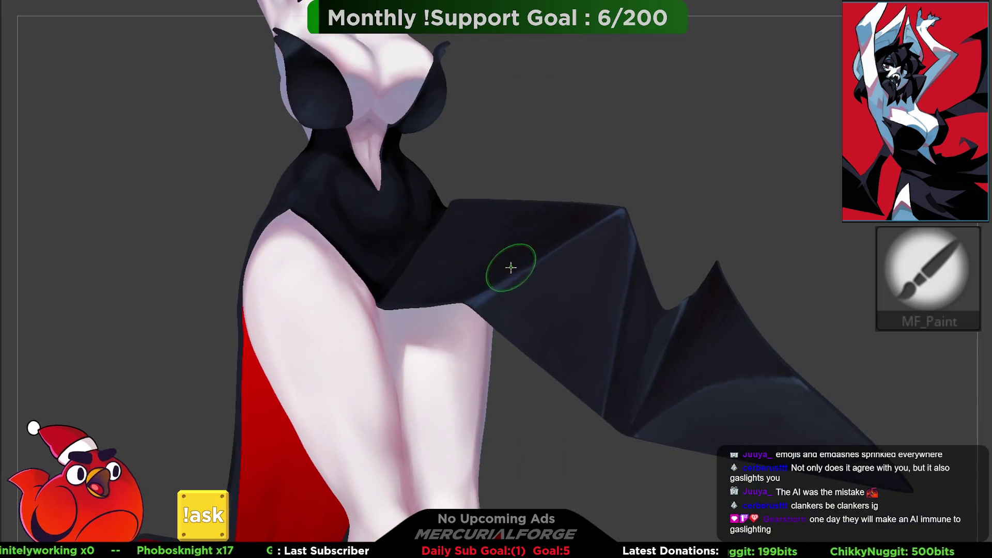
key(space)
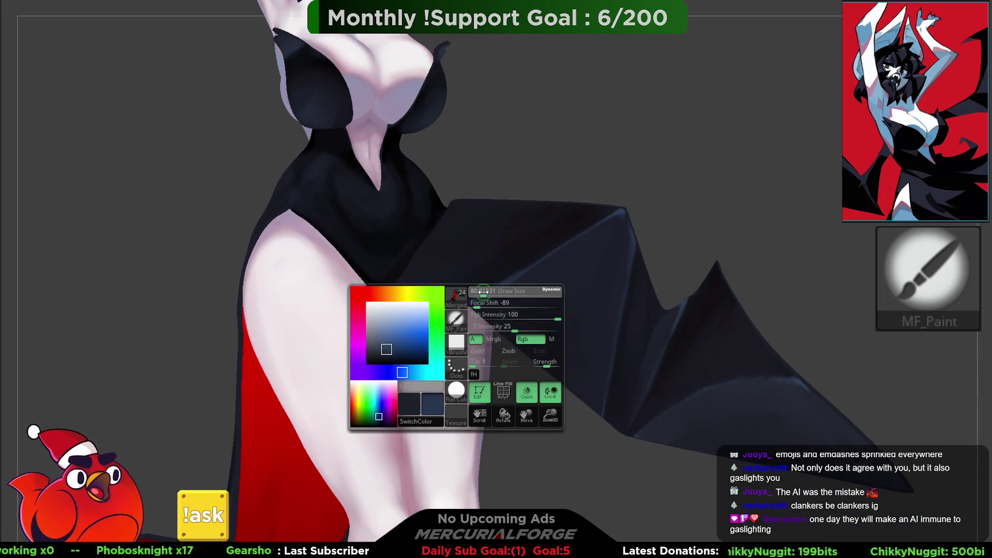
ctrl+shift+click(487, 262)
mouse_move(487, 262)
right_down()
mouse_move(405, 203)
mouse_move(594, 308)
mouse_move(660, 308)
right_up()
key(space)
Step: Toggle between MaskPen and painting, and undo the latest strokes
key(ctrl)
key(ctrl)
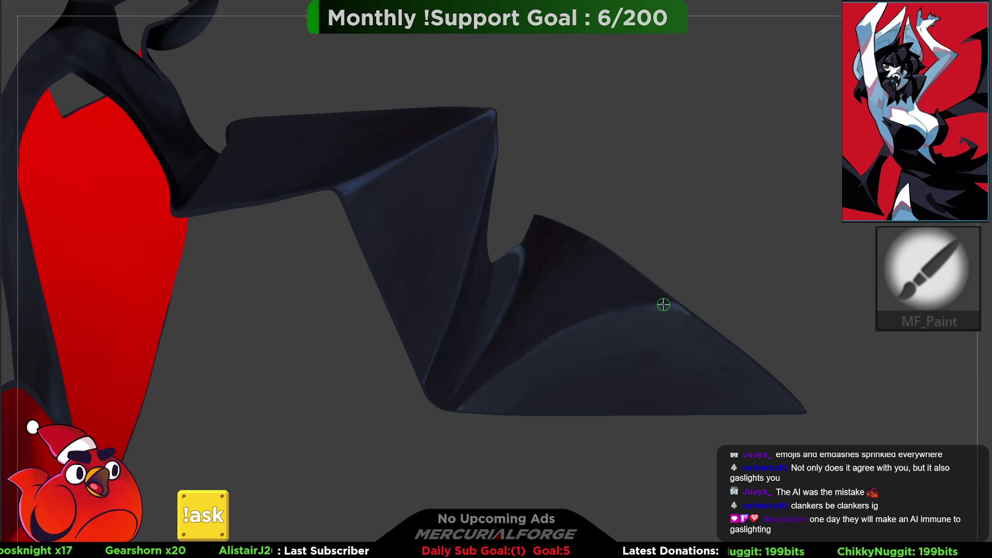
key(ctrl)
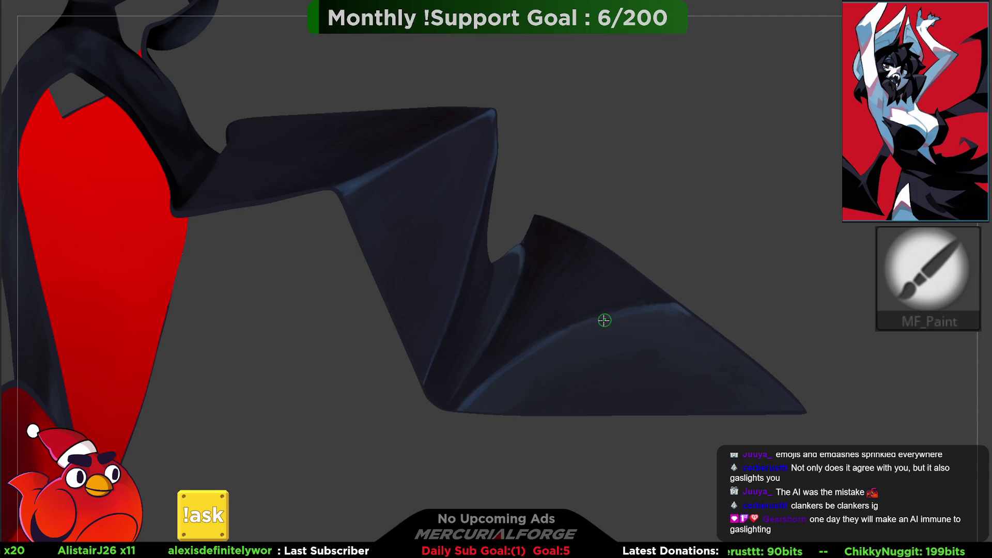
key(ctrl+z)
key(ctrl+z)
key(ctrl+z)
key(ctrl+z)
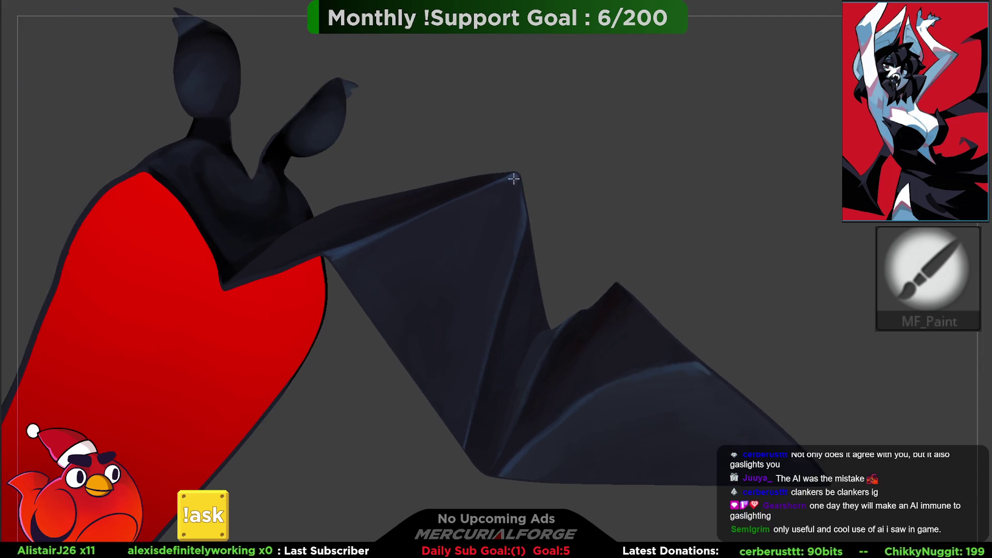
key(p)
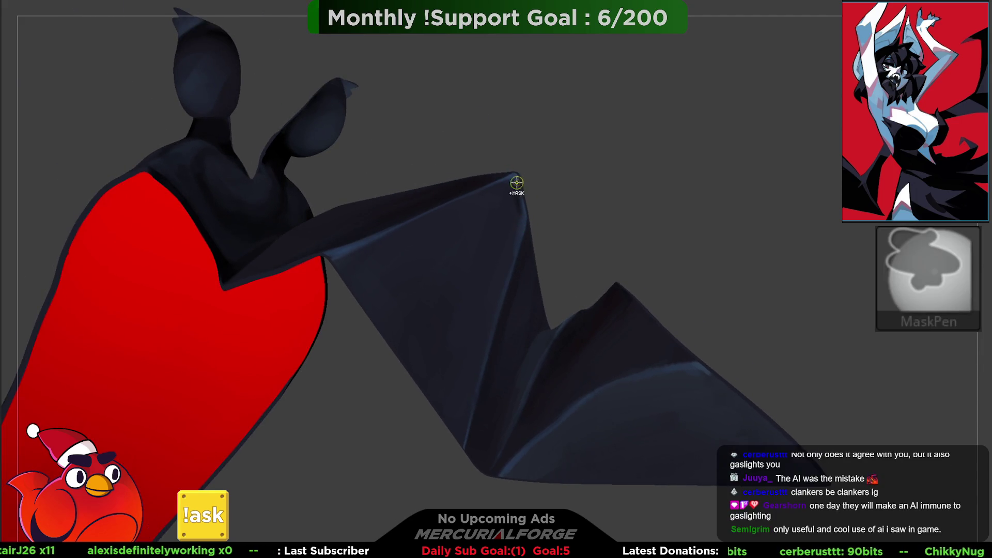
key(b)
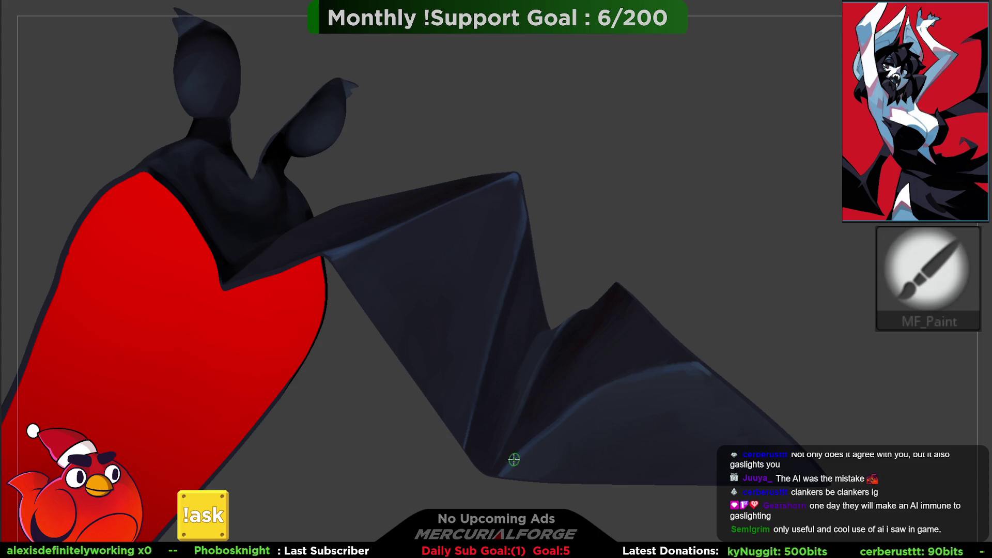
key(p)
key(b)
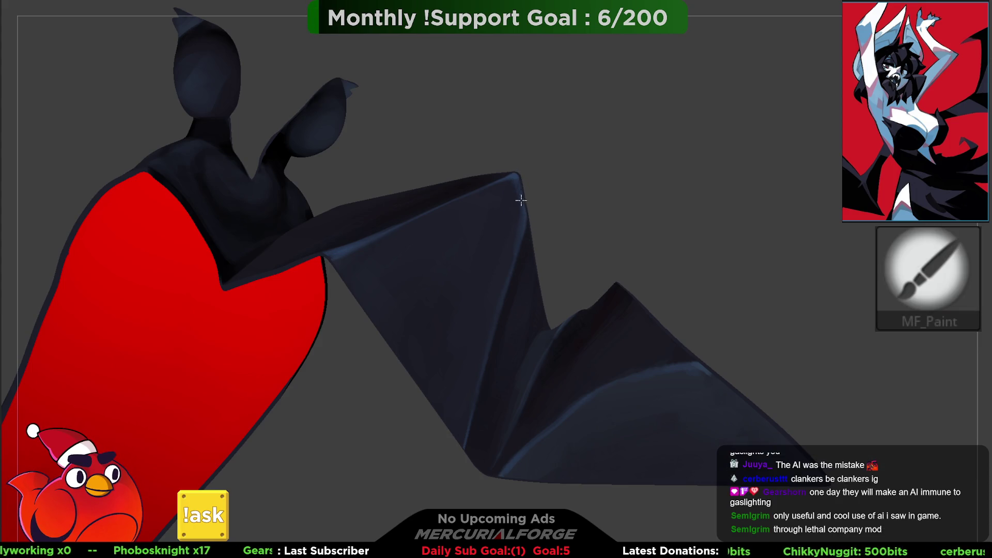
Step: Paint strokes along the sleeve's inner edge on the wing
mouse_move(578, 201)
right_down()
mouse_move(558, 180)
mouse_move(547, 115)
mouse_move(569, 211)
mouse_move(532, 262)
right_up()
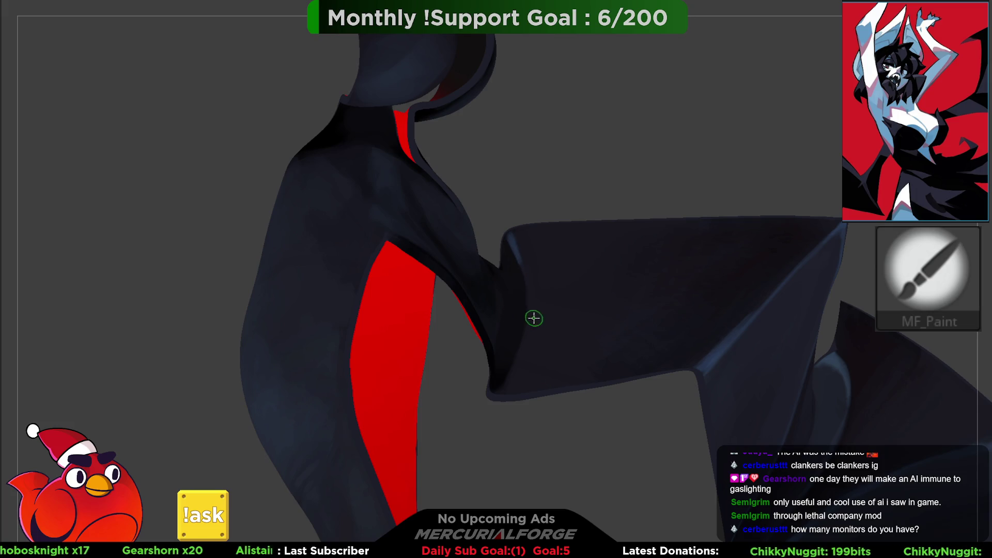
drag(515, 244, 514, 366)
key(ctrl)
right_drag(522, 297, 544, 295)
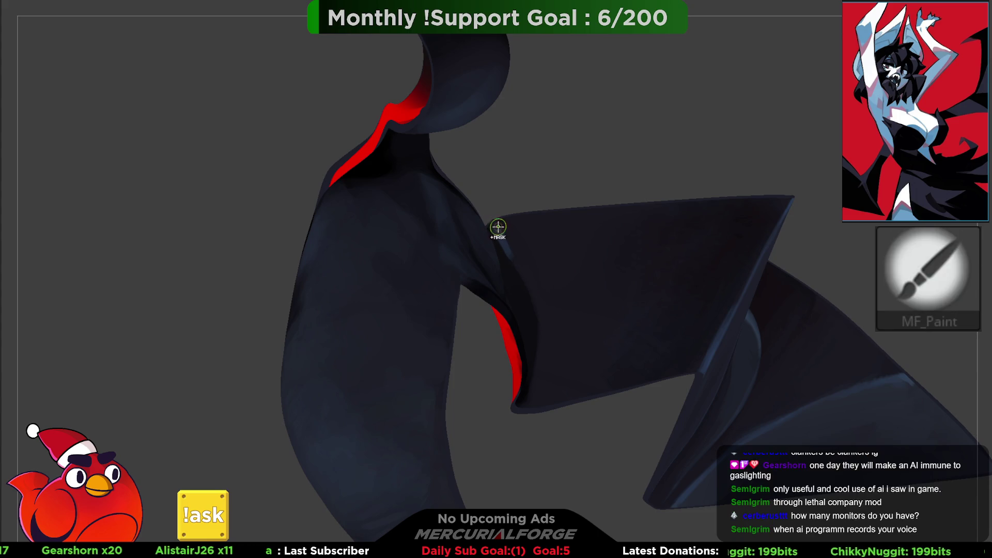
key(space)
scroll(505, 233, up, 3)
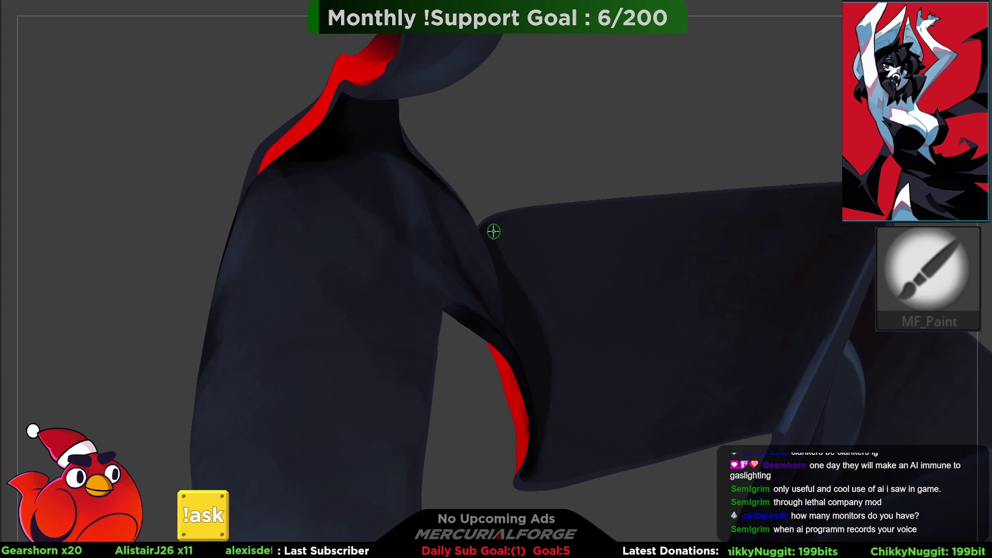
key(space)
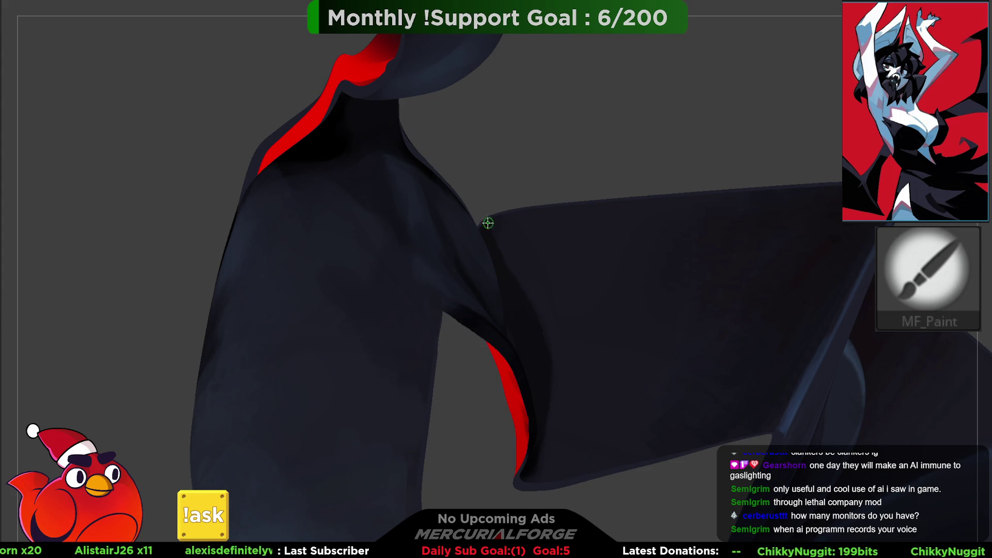
mouse_move(524, 289)
mouse_down()
mouse_move(556, 341)
mouse_move(530, 481)
mouse_up()
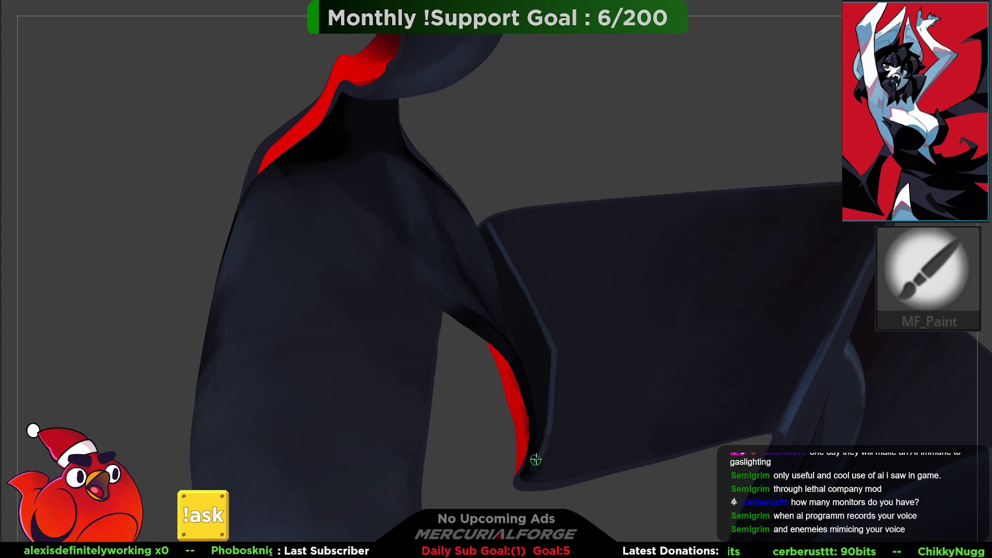
Step: Try the Smooth brush, then orbit to bring the red panel into view
key(shift)
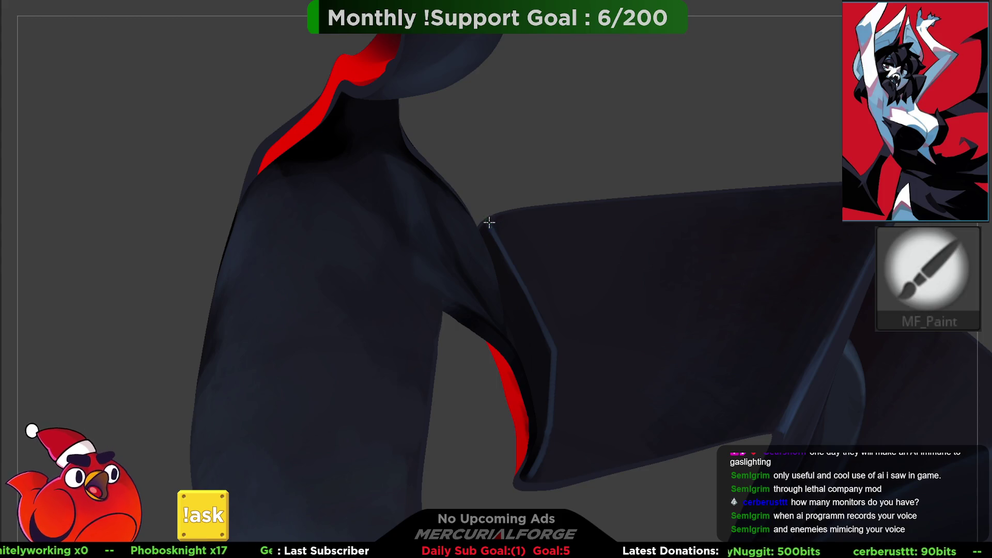
key(shift)
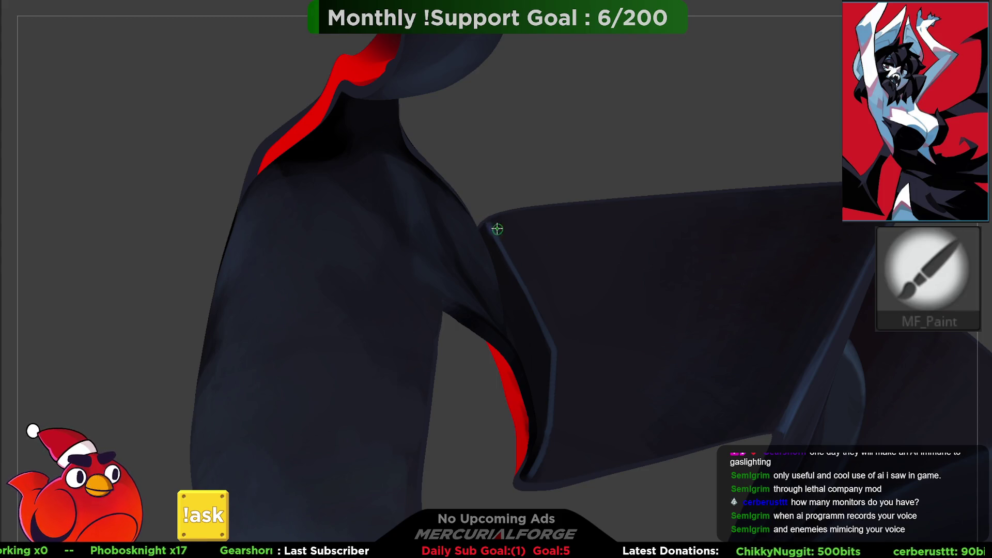
key(shift)
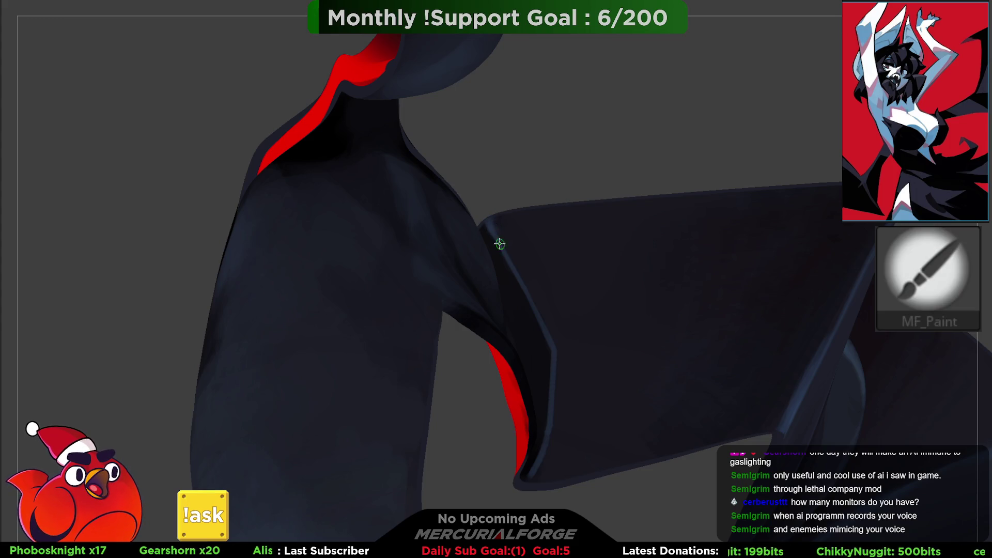
key(shift)
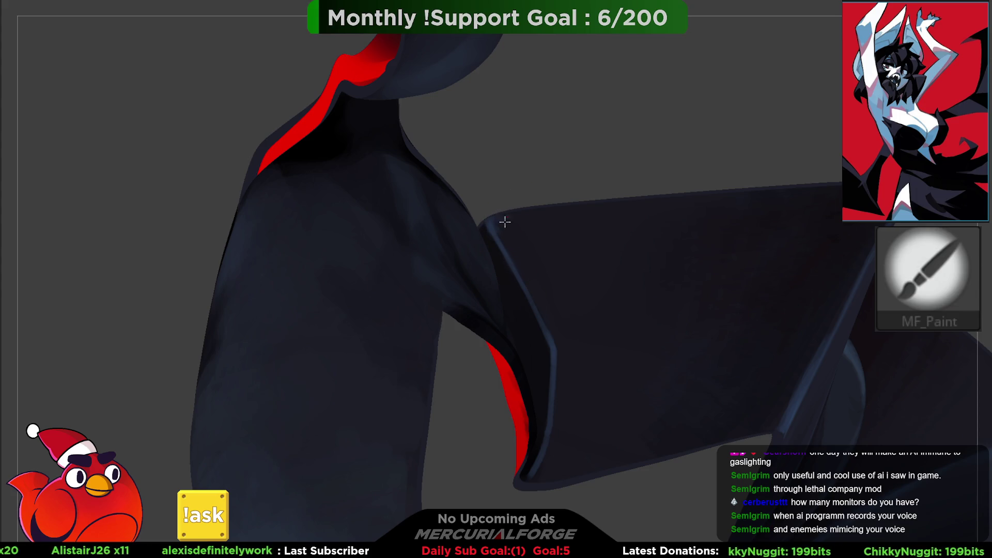
mouse_move(538, 327)
middle_down()
mouse_move(513, 250)
mouse_move(534, 215)
mouse_move(545, 327)
mouse_move(542, 181)
mouse_move(531, 218)
mouse_move(529, 170)
mouse_move(527, 210)
mouse_move(513, 217)
mouse_move(522, 237)
middle_up()
key(space)
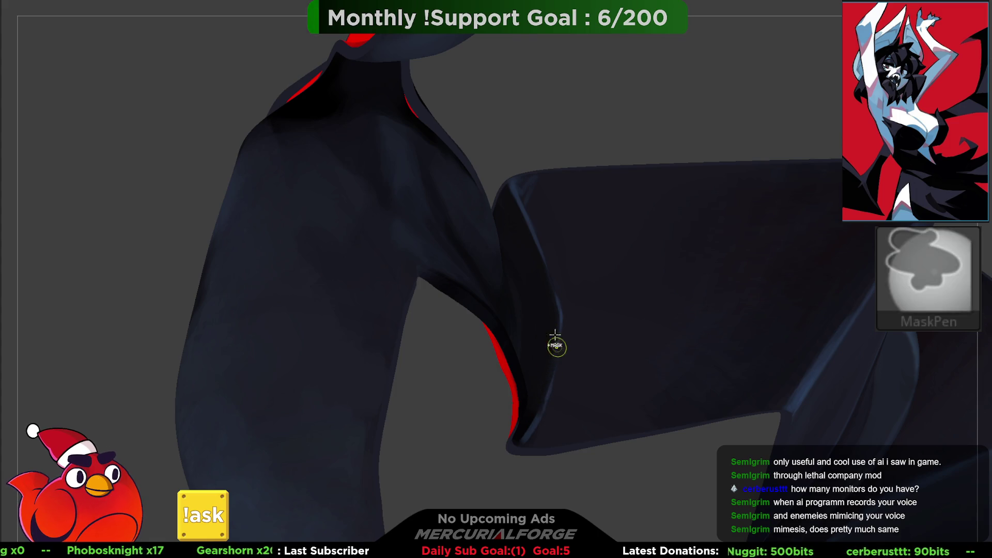
Step: Reframe the armpit edge and undo the last few paint strokes
key(space)
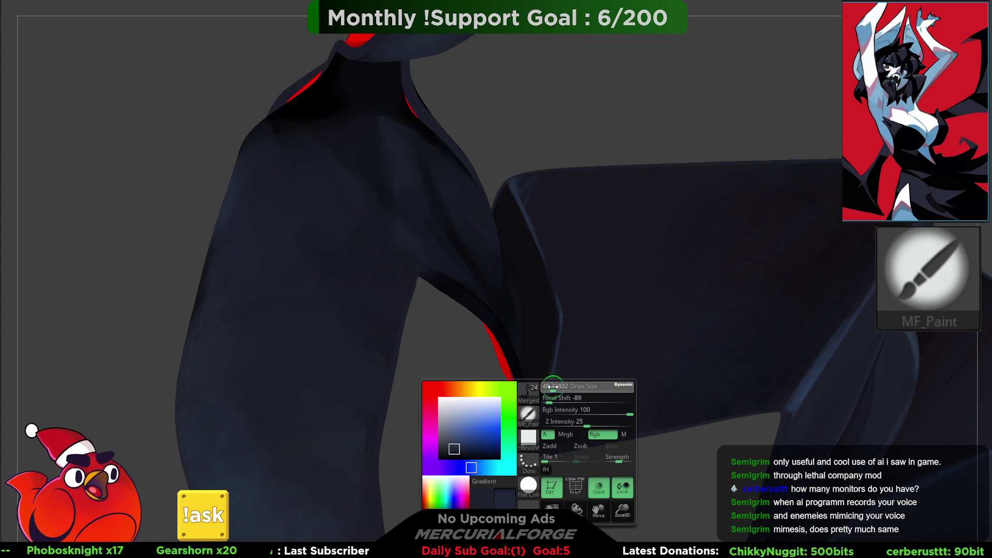
drag(532, 277, 587, 269)
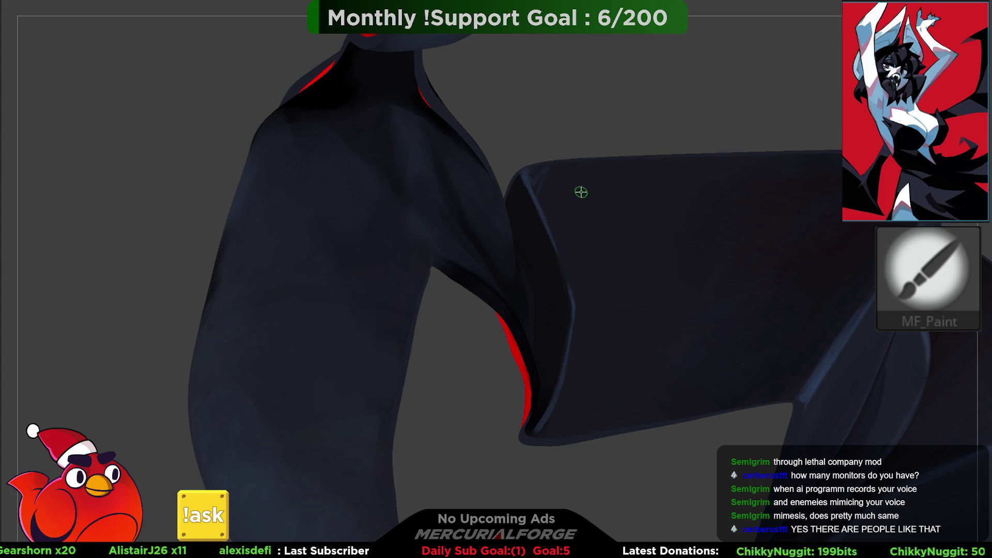
mouse_move(563, 203)
mouse_down()
mouse_move(577, 202)
mouse_move(562, 226)
mouse_up()
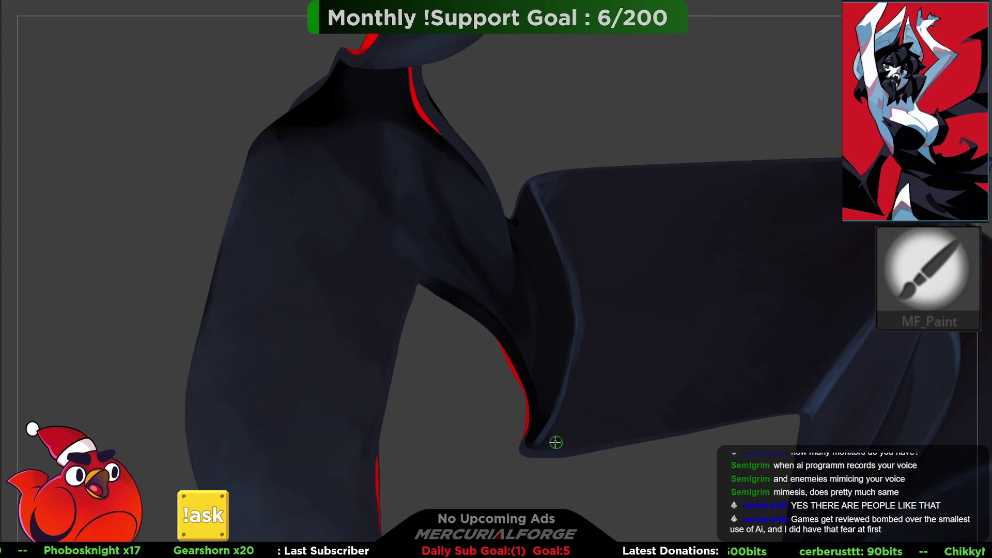
key(ctrl+z)
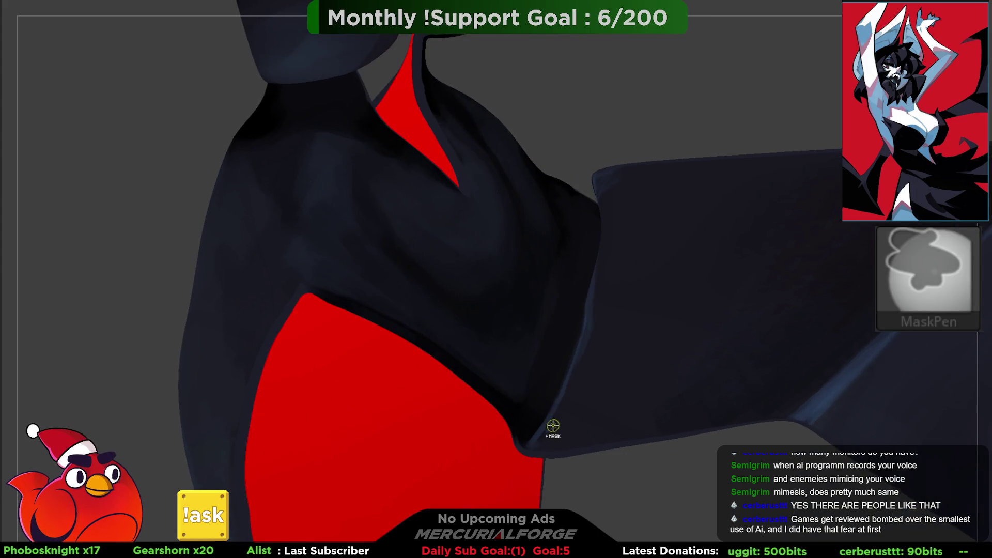
key(ctrl+z)
key(ctrl+z)
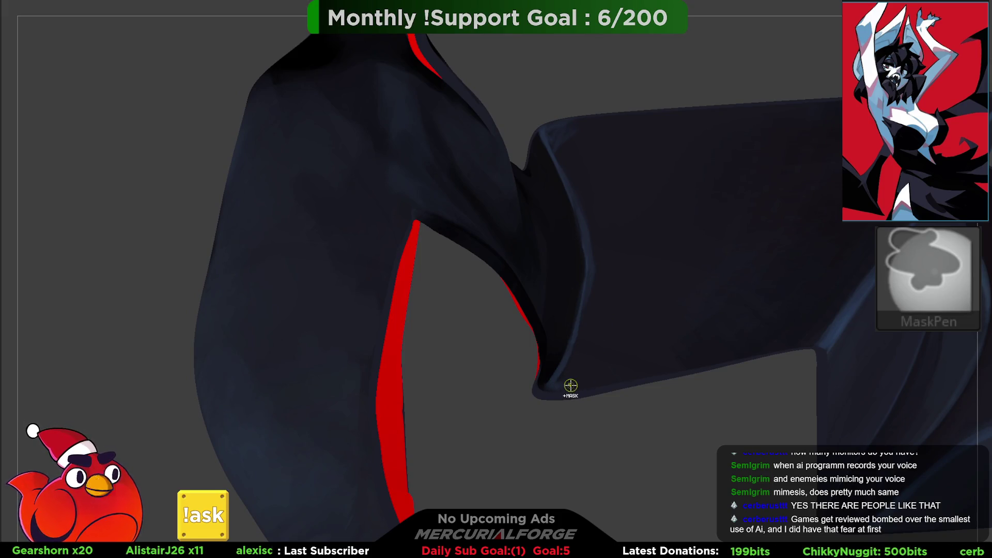
key(space)
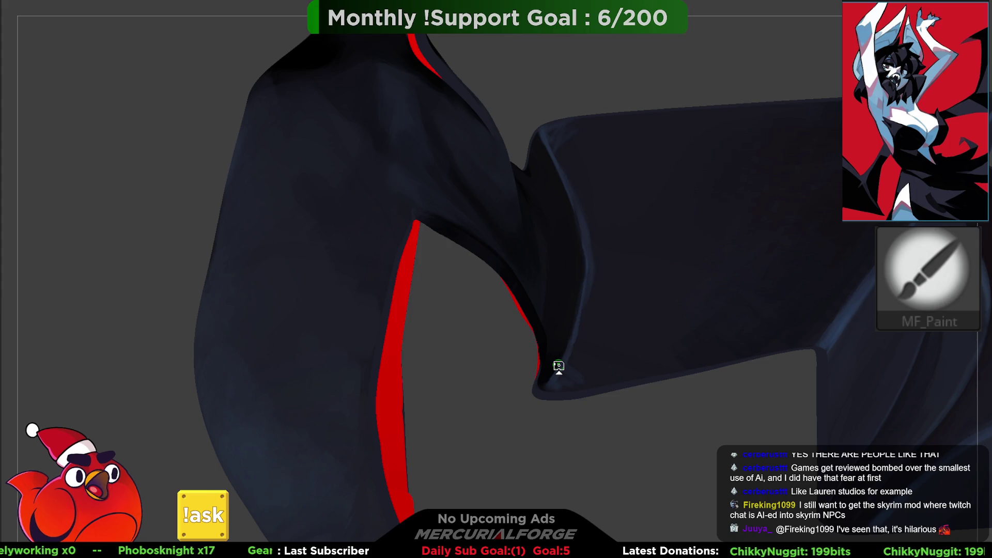
mouse_move(629, 248)
middle_down()
mouse_move(653, 279)
mouse_move(628, 228)
mouse_move(630, 186)
mouse_move(635, 202)
mouse_move(603, 262)
mouse_move(631, 273)
mouse_move(604, 228)
mouse_move(597, 250)
middle_up()
middle_drag(603, 216, 602, 164)
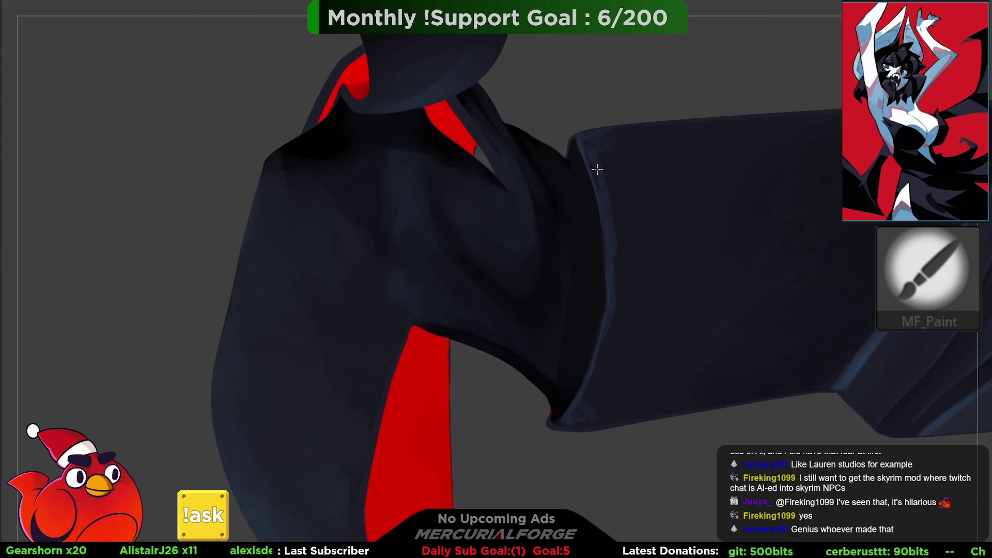
mouse_move(586, 150)
middle_down()
mouse_move(563, 140)
mouse_move(598, 151)
middle_up()
middle_drag(594, 186, 582, 204)
right_click(582, 204)
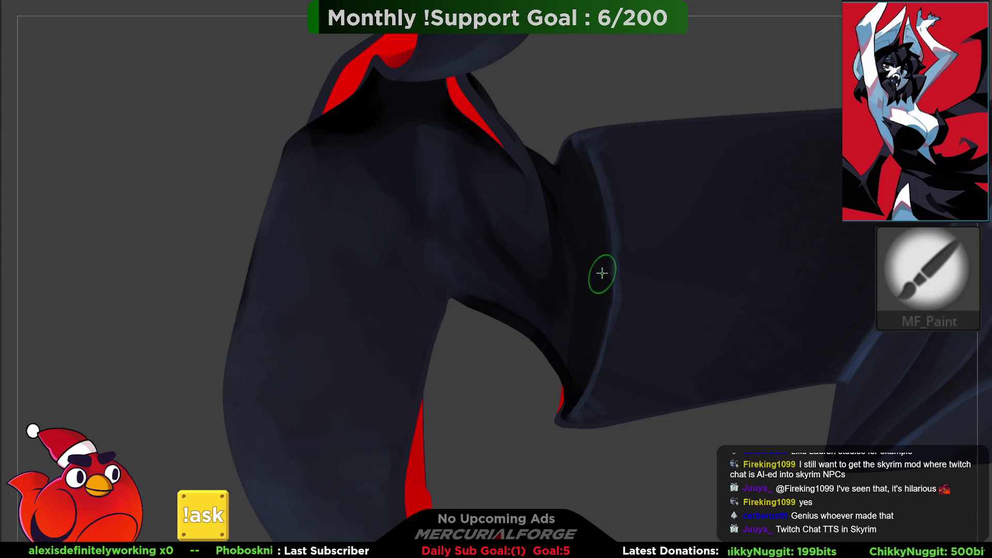
mouse_move(626, 213)
middle_down()
mouse_move(644, 194)
mouse_move(628, 166)
mouse_move(636, 219)
mouse_move(618, 188)
mouse_move(636, 171)
mouse_move(691, 217)
middle_up()
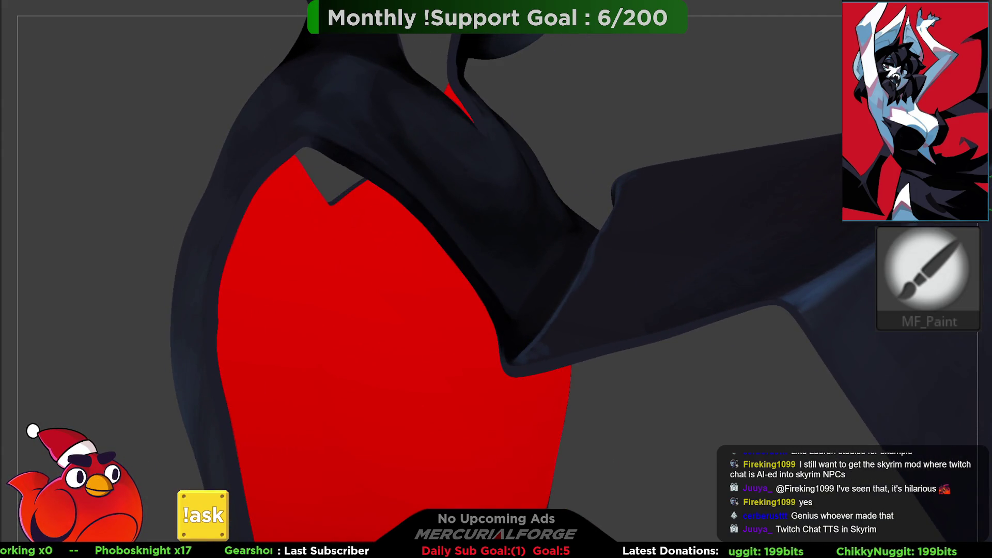
key(b)
key(h)
key(p)
Step: Polish smooth the crease where the black sleeve meets the dress front
key(space)
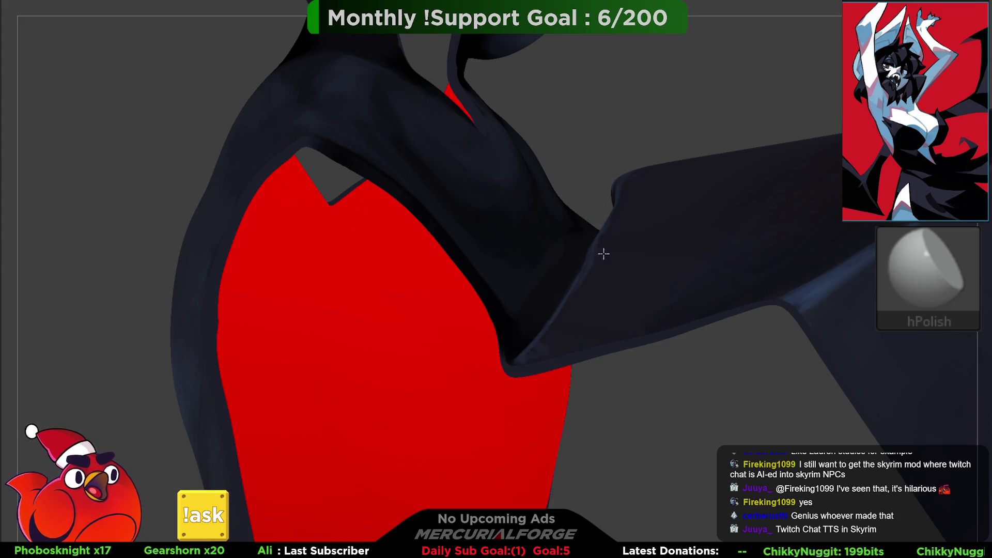
mouse_move(618, 219)
middle_down()
mouse_move(613, 184)
mouse_move(602, 184)
mouse_move(639, 210)
mouse_move(640, 243)
middle_up()
key(space)
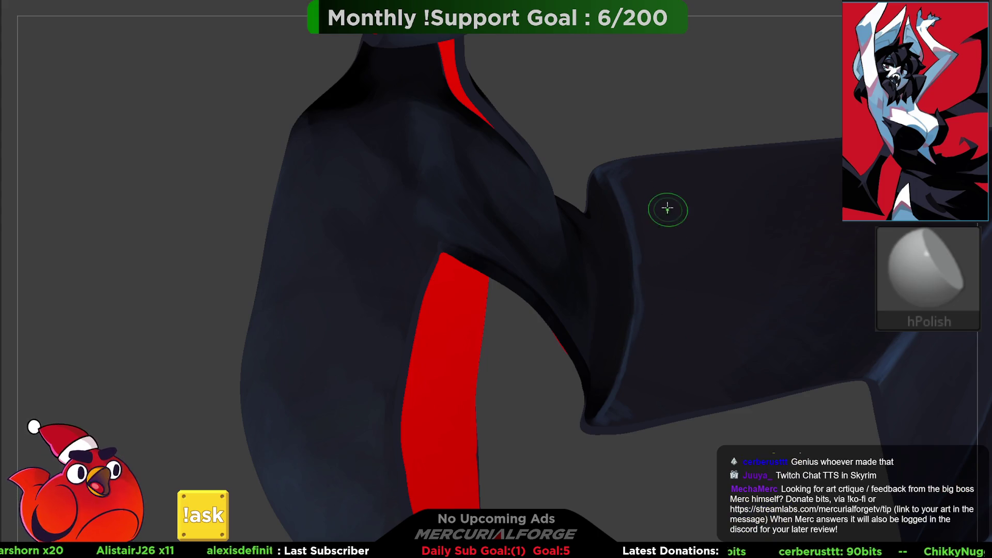
mouse_move(641, 178)
right_down()
mouse_move(591, 182)
mouse_move(598, 206)
mouse_move(615, 201)
mouse_move(583, 244)
mouse_move(458, 179)
mouse_move(537, 250)
mouse_move(549, 222)
mouse_move(570, 268)
mouse_move(545, 215)
right_up()
key(shift)
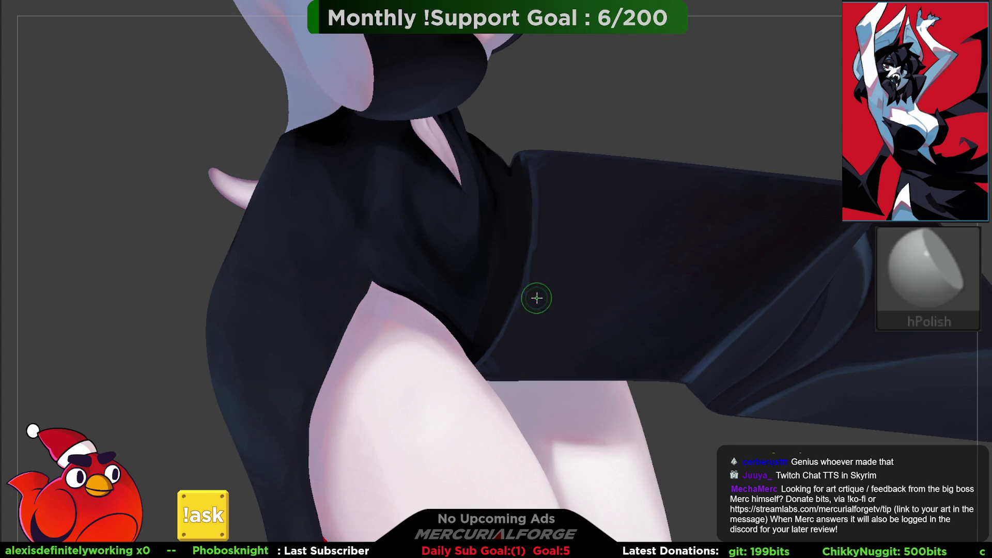
key(space)
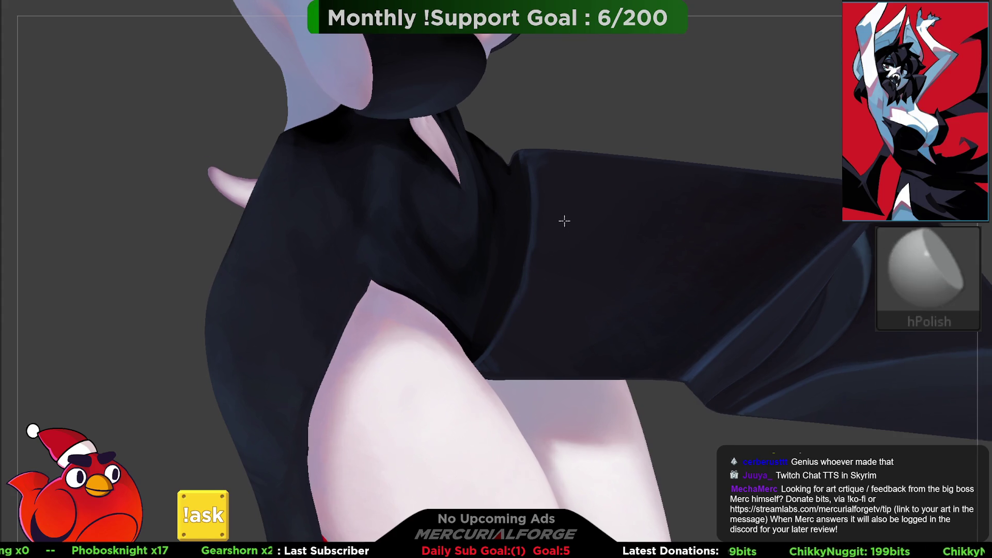
drag(567, 221, 572, 170)
ctrl+right_drag(618, 190, 949, 337)
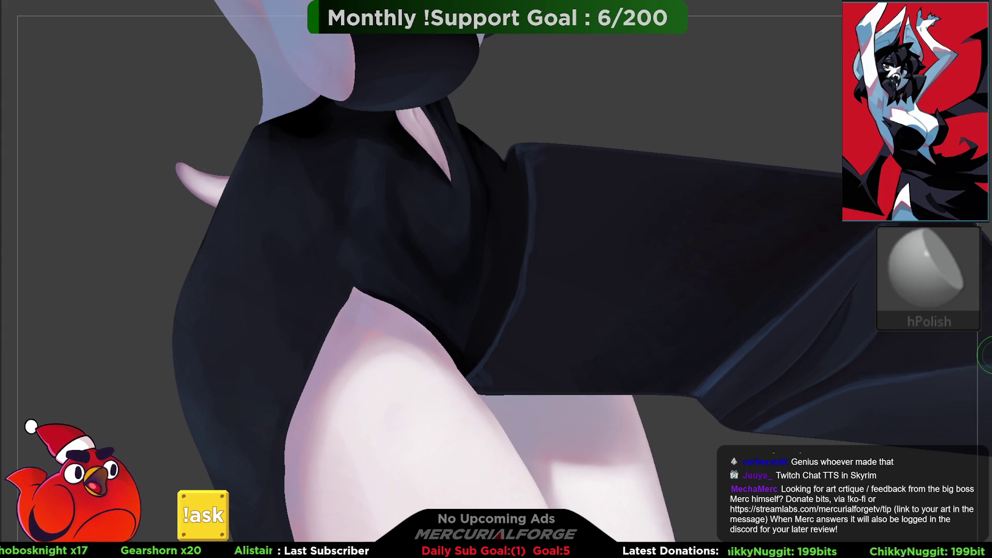
Step: With MF_Paint, paint a thin light-blue highlight along the sleeve's lower edge, redoing one stroke
key(p)
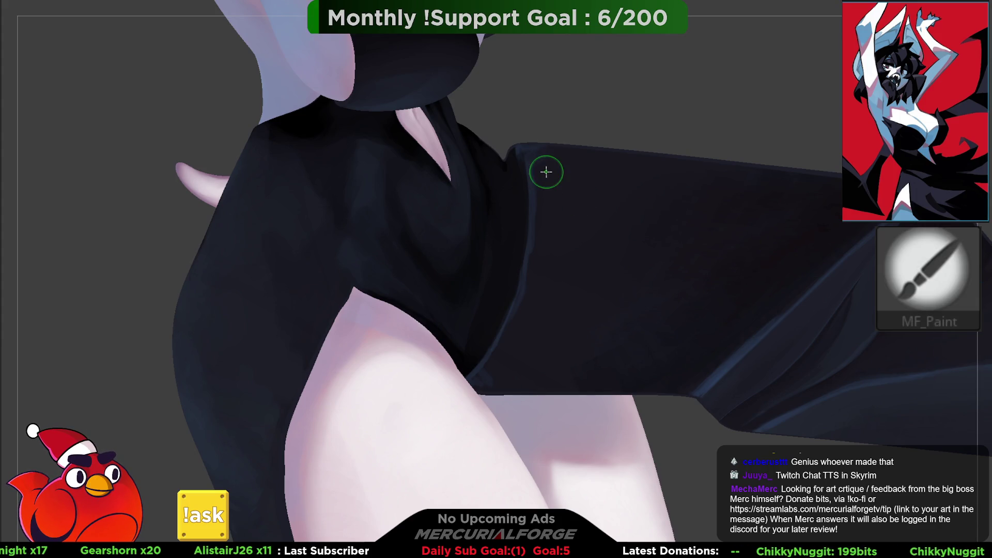
right_click(547, 172)
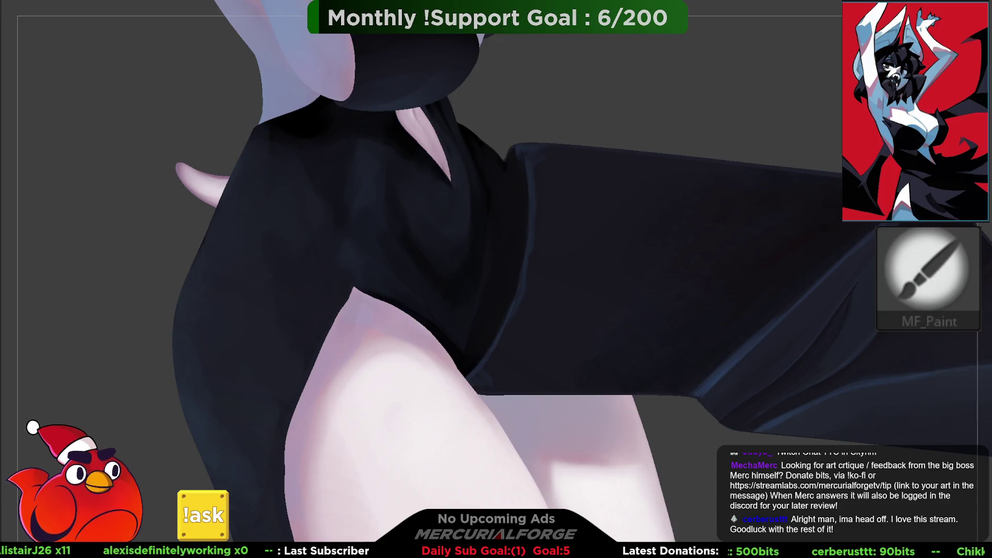
alt+right_drag(624, 257, 669, 257)
alt+right_drag(579, 153, 542, 199)
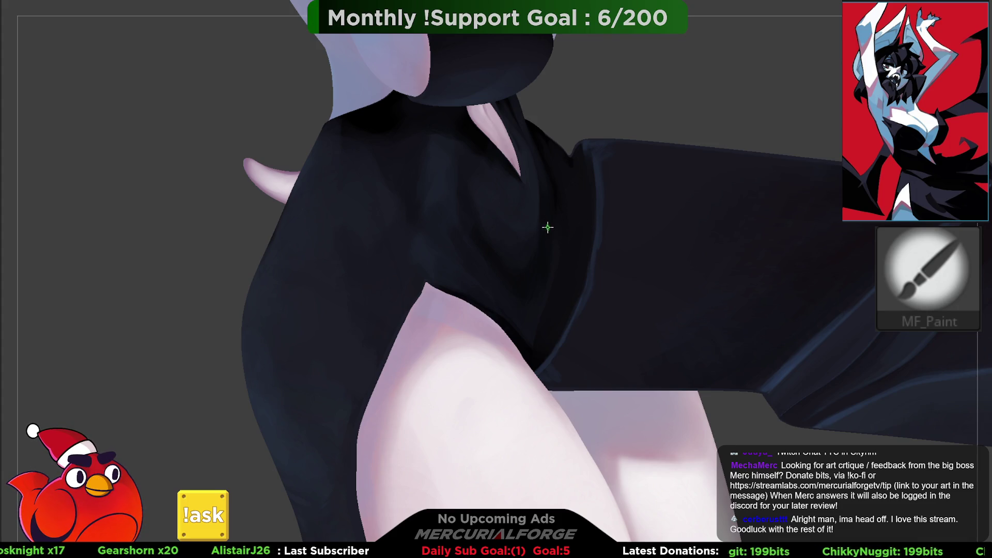
drag(589, 143, 602, 180)
key(ctrl+z)
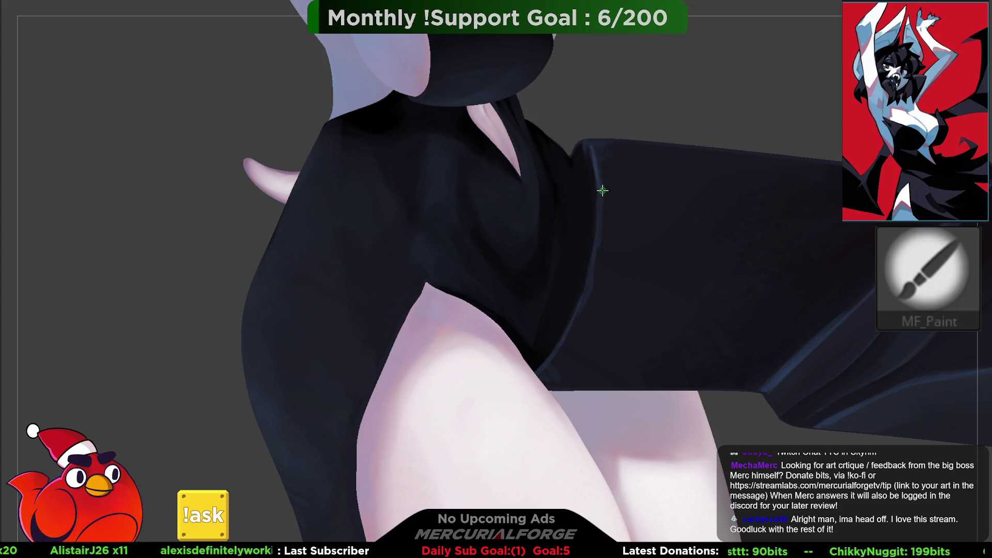
mouse_move(600, 197)
mouse_down()
mouse_move(596, 261)
mouse_move(580, 282)
mouse_up()
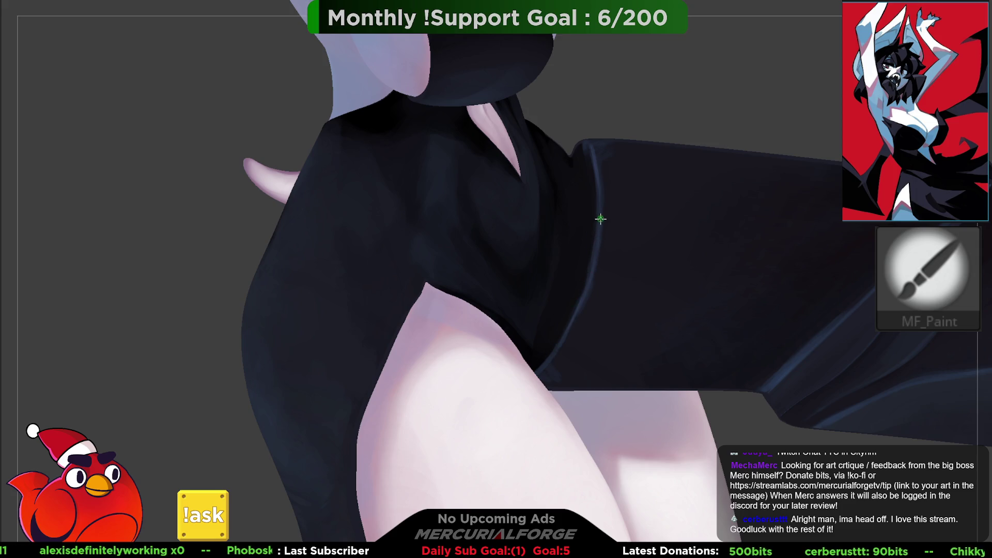
scroll(589, 196, down, 5)
scroll(581, 217, up, 5)
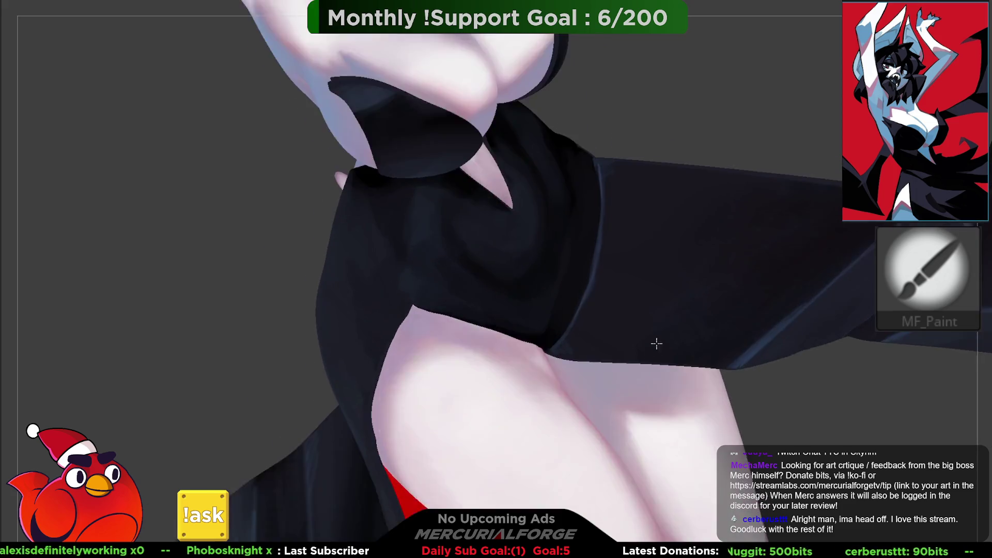
scroll(657, 347, up, 3)
key(space)
scroll(612, 171, down, 2)
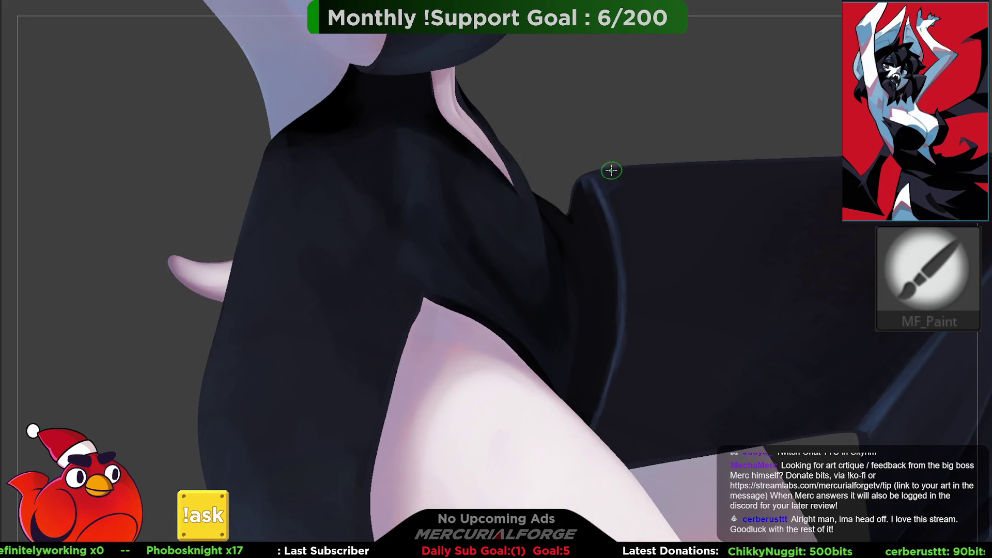
Step: Orbit to reframe the torso and sleeve, and try the Smooth brush
mouse_move(611, 230)
right_down()
mouse_move(594, 164)
mouse_move(594, 211)
mouse_move(596, 187)
right_up()
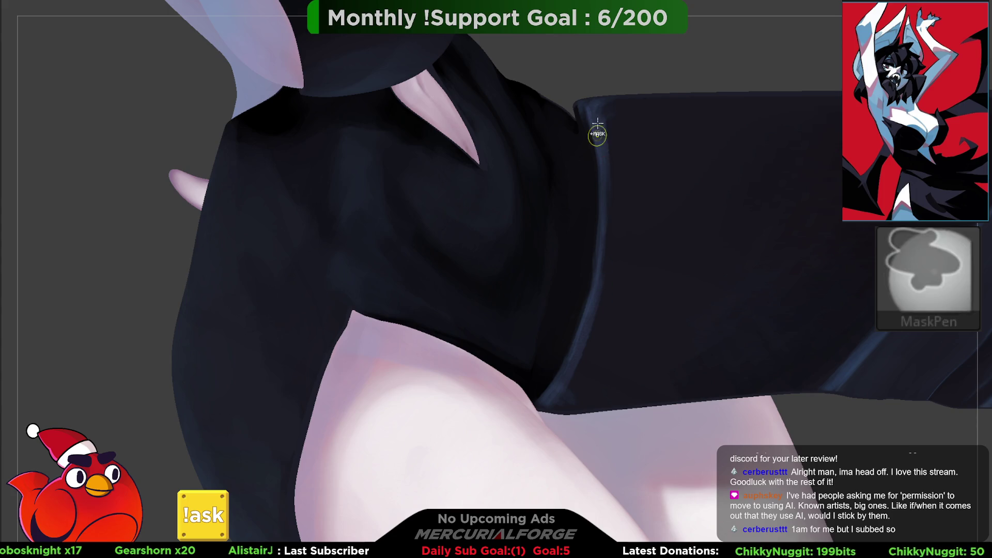
mouse_move(600, 220)
right_down()
mouse_move(604, 155)
mouse_move(602, 179)
mouse_move(587, 191)
mouse_move(594, 149)
right_up()
key(shift)
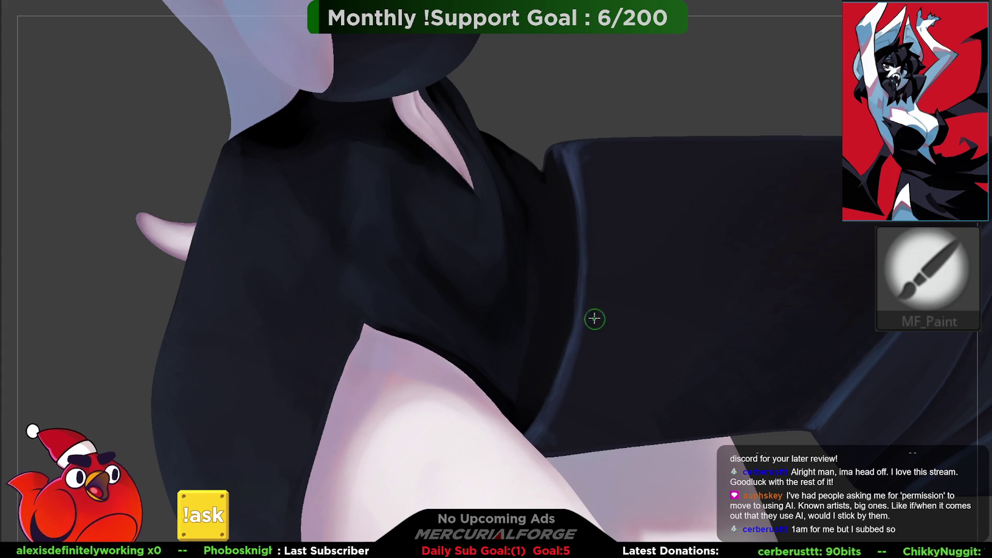
mouse_move(600, 226)
mouse_down()
mouse_move(609, 238)
mouse_move(604, 219)
mouse_move(609, 250)
mouse_move(602, 159)
mouse_move(669, 178)
mouse_move(636, 235)
mouse_move(601, 243)
mouse_up()
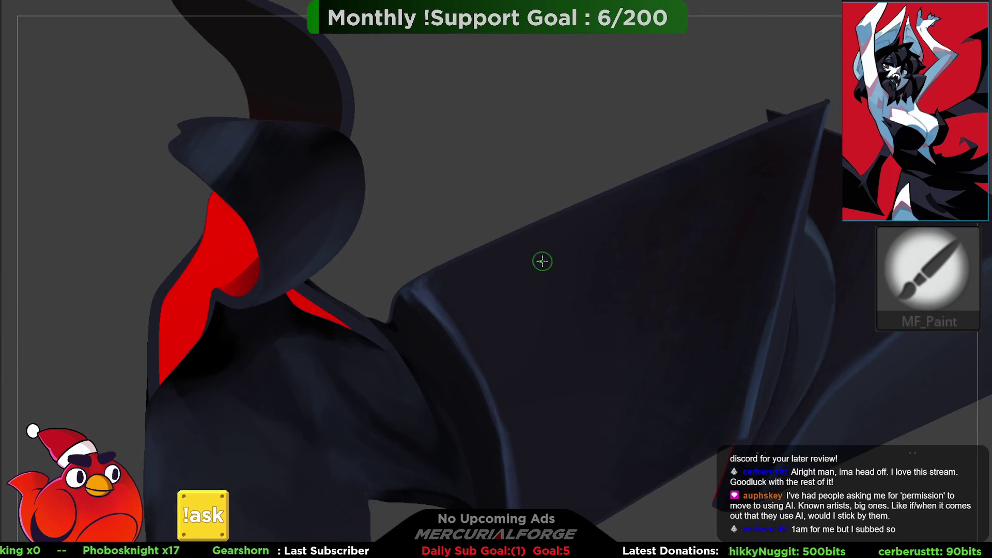
Step: Smooth the cape's dark cloth, alternating between the Smooth and paint brushes
key(space)
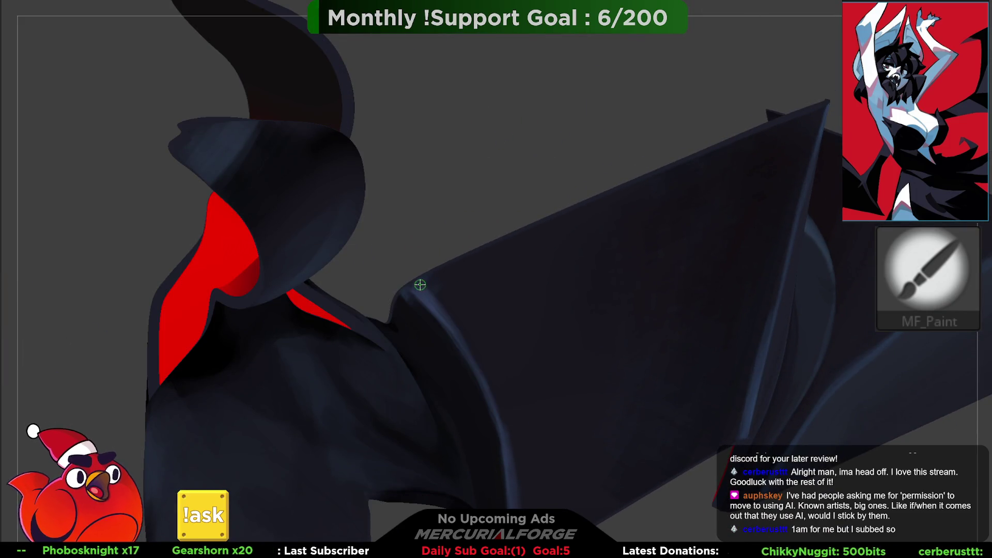
key(shift)
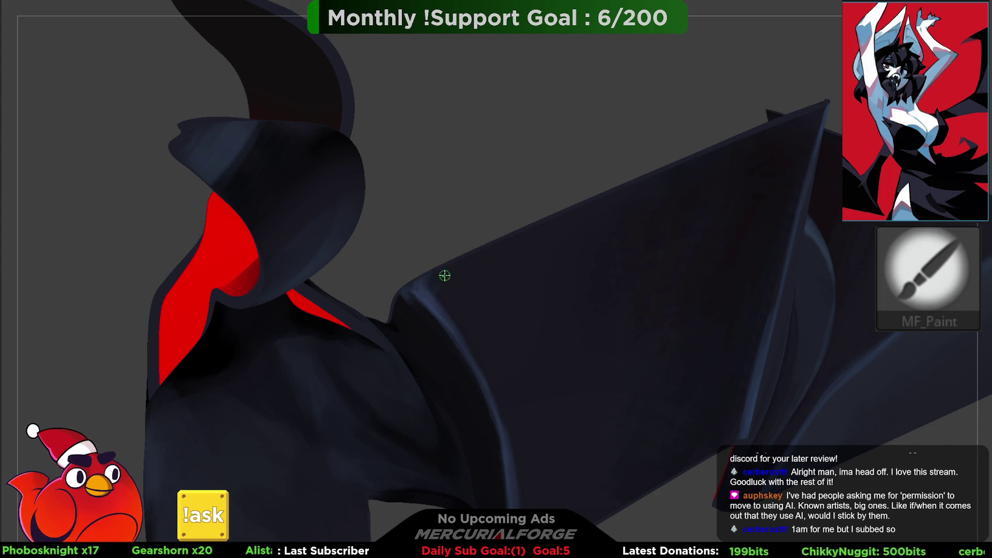
key(ctrl)
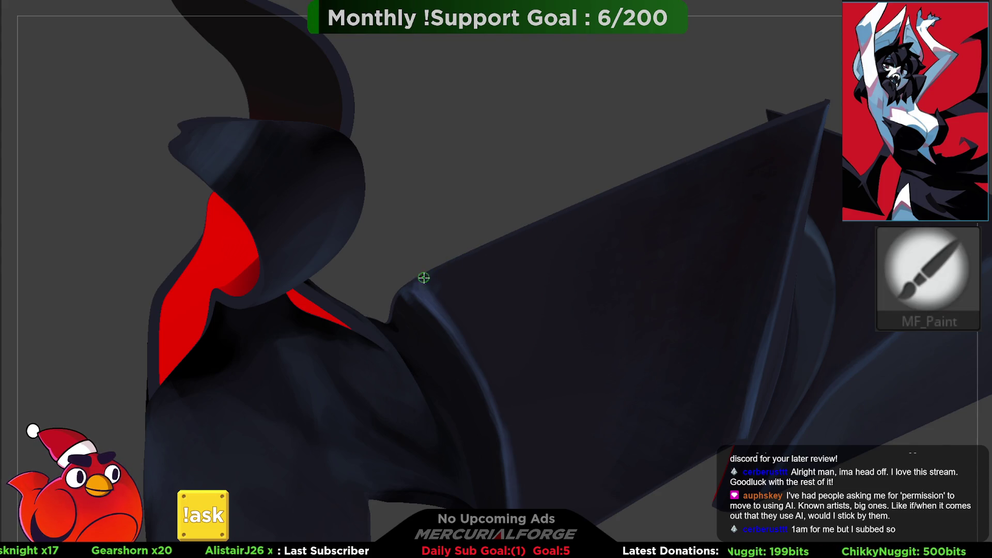
key(shift)
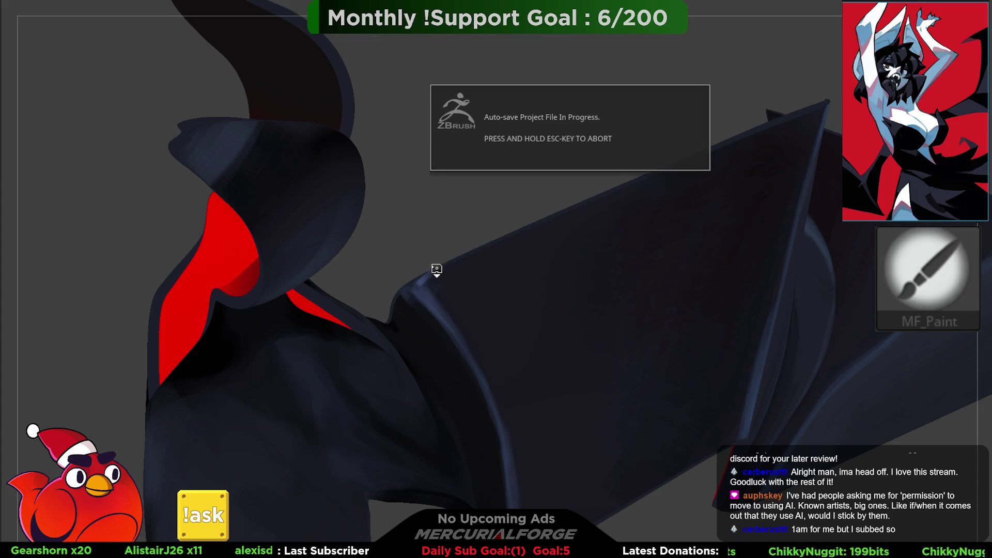
mouse_move(443, 262)
mouse_down()
mouse_move(438, 230)
mouse_move(434, 248)
mouse_move(426, 235)
mouse_move(414, 256)
mouse_move(427, 229)
mouse_up()
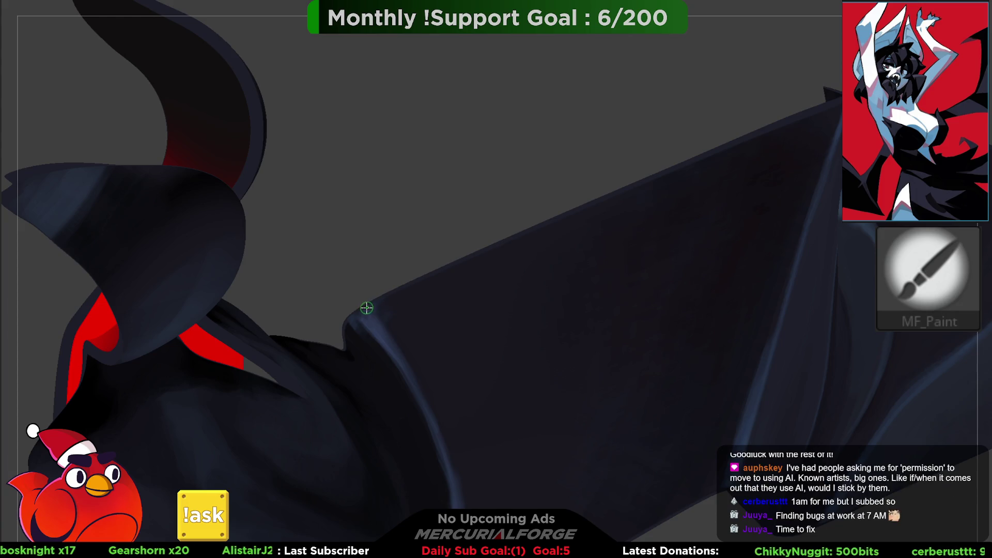
key(shift)
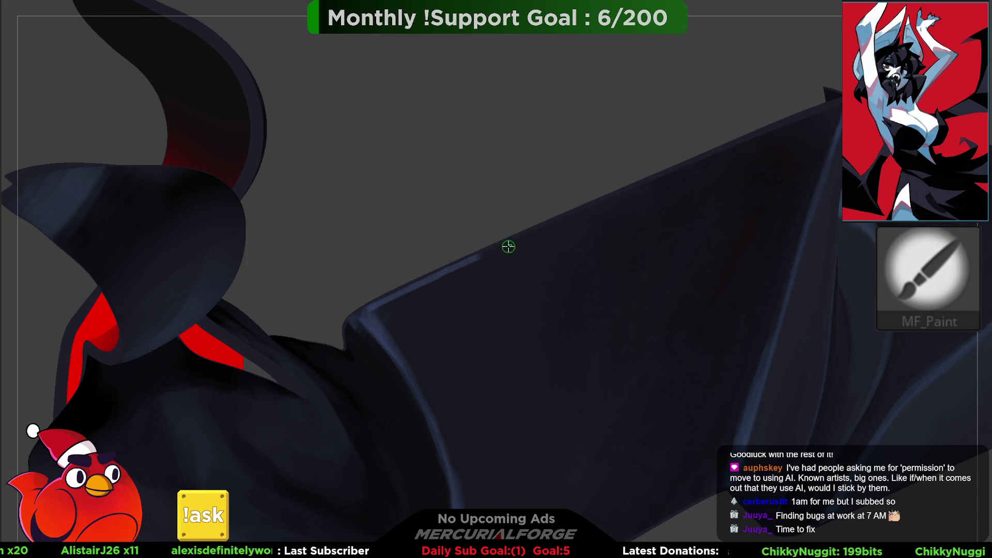
key(shift)
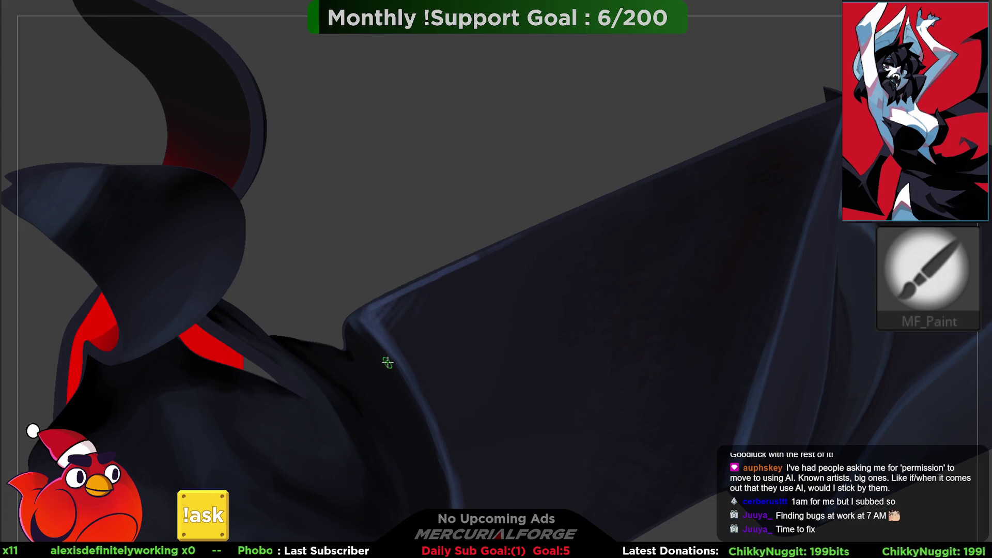
Step: Reframe the winged model and paint soft blue-grey highlights along the wing's upper edge
right_drag(428, 312, 408, 222)
key(f)
mouse_move(436, 259)
right_down()
mouse_move(504, 299)
mouse_move(534, 283)
mouse_move(572, 328)
mouse_move(543, 328)
mouse_move(585, 325)
right_up()
right_drag(503, 369, 578, 324)
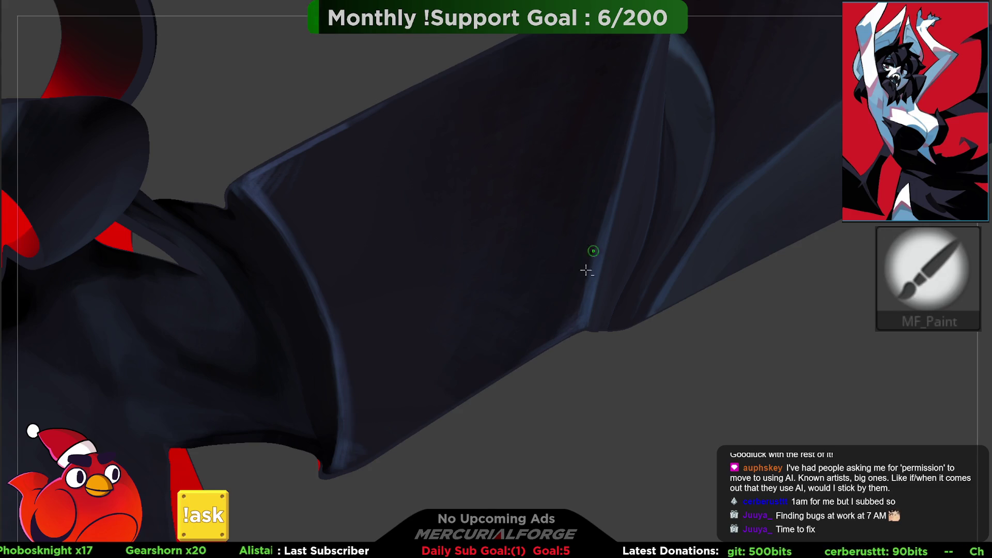
right_drag(593, 251, 578, 192)
mouse_move(627, 99)
right_down()
mouse_move(609, 210)
mouse_move(597, 186)
right_up()
right_drag(616, 220, 593, 184)
key(ctrl)
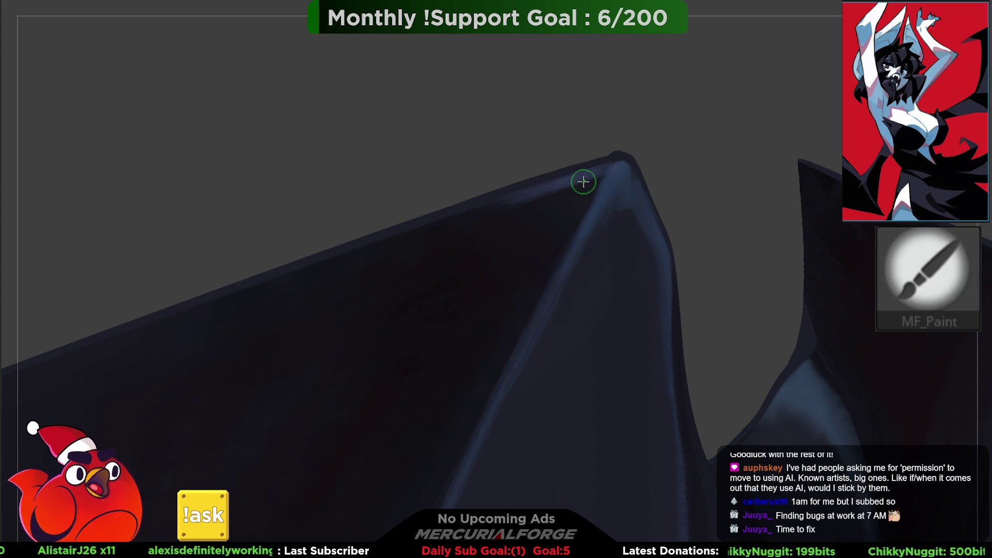
drag(582, 215, 553, 264)
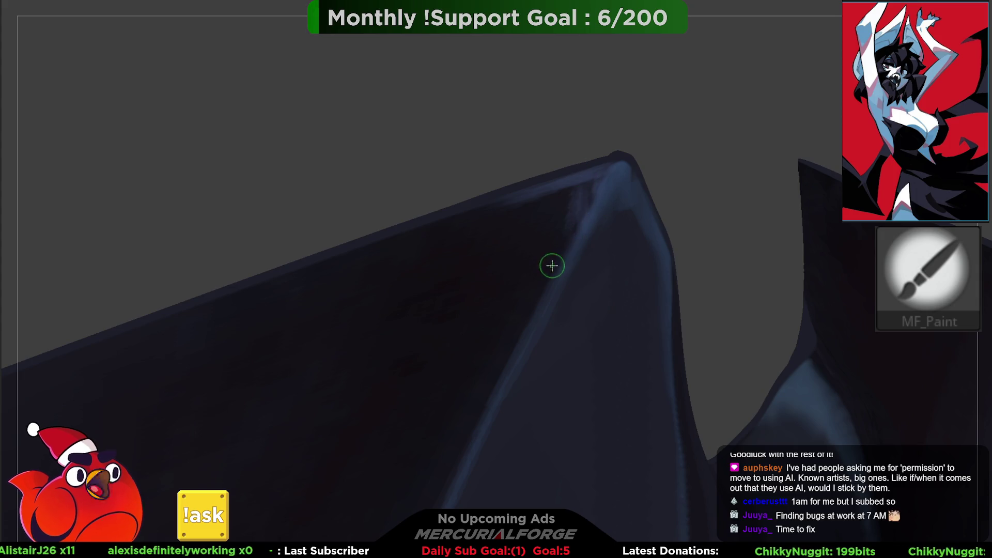
scroll(394, 146, down, 5)
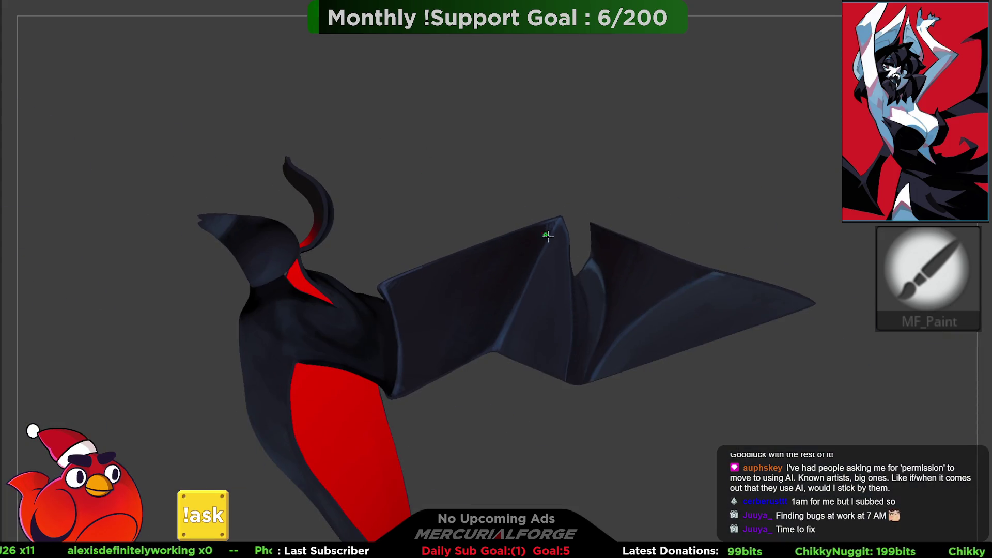
Step: Zoom in on the neck and paint a faint light stroke down its front with MF_Paint
scroll(547, 237, up, 1)
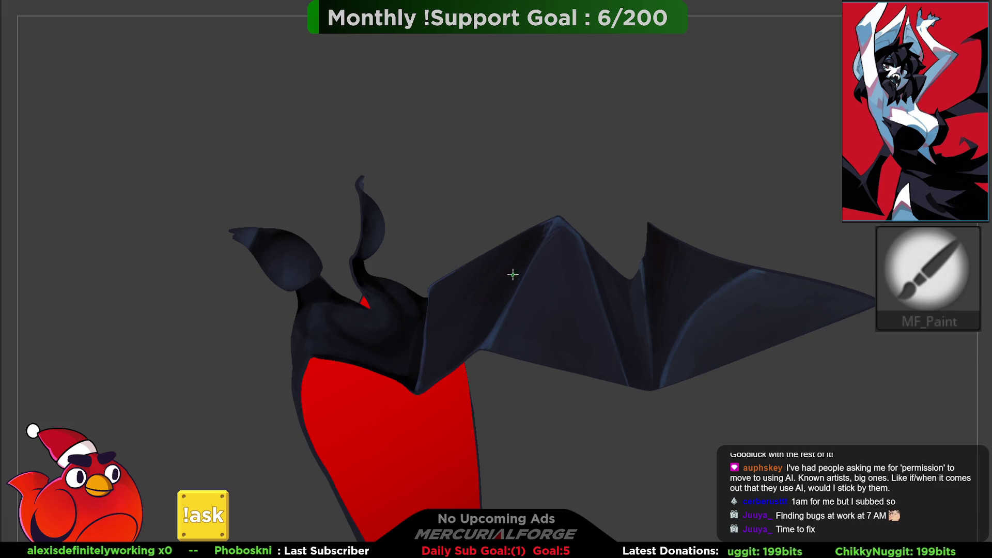
middle_drag(513, 277, 551, 267)
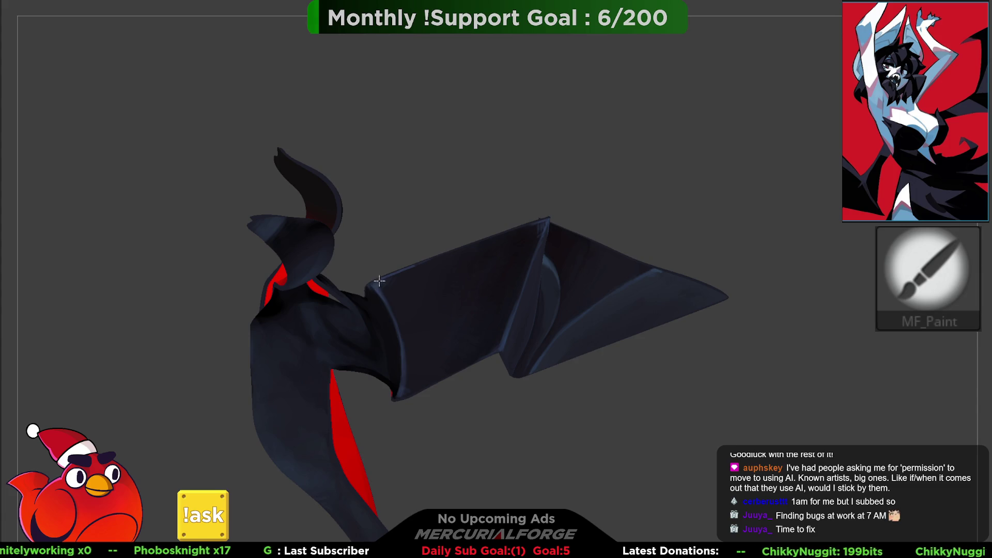
mouse_move(380, 284)
middle_down()
mouse_move(343, 300)
mouse_move(463, 255)
mouse_move(426, 224)
mouse_move(472, 243)
middle_up()
mouse_move(437, 295)
middle_down()
mouse_move(429, 299)
mouse_move(514, 215)
middle_up()
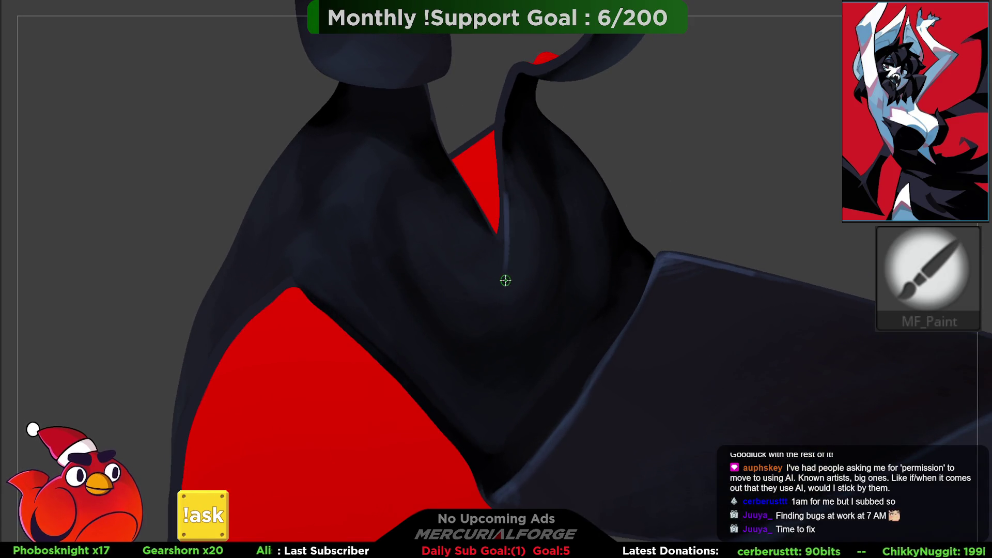
mouse_move(505, 177)
mouse_down()
mouse_move(505, 246)
mouse_move(507, 205)
mouse_up()
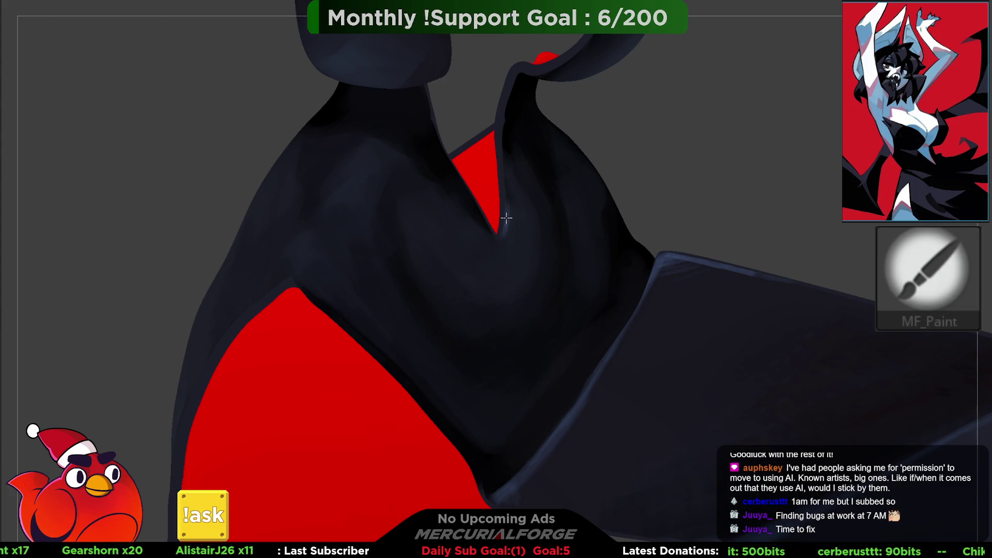
Step: Zoom out and orbit around the chest, lapels and hood tip to review the shading
key(m)
mouse_move(528, 179)
middle_down()
mouse_move(509, 233)
mouse_move(553, 255)
mouse_move(568, 307)
middle_up()
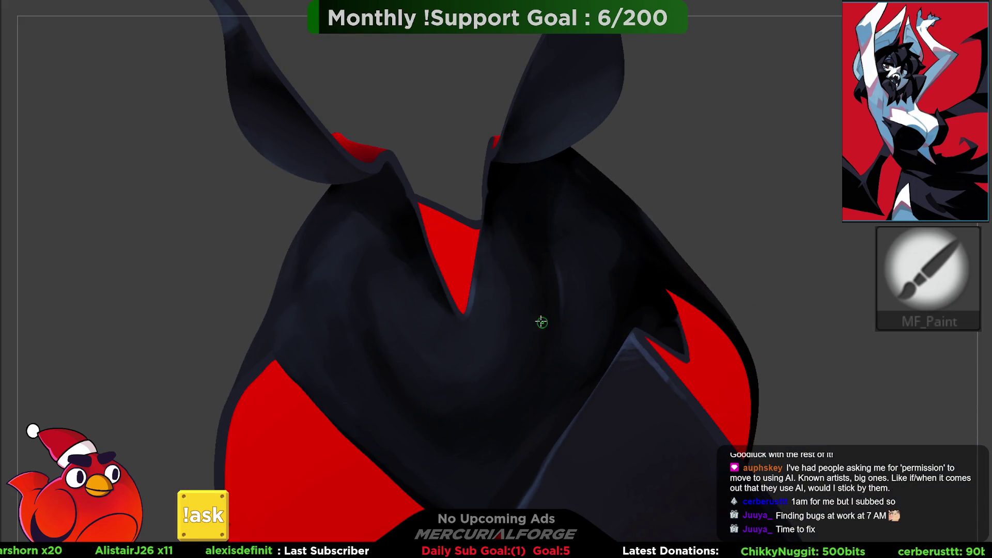
mouse_move(525, 278)
middle_down()
mouse_move(403, 308)
mouse_move(408, 297)
middle_up()
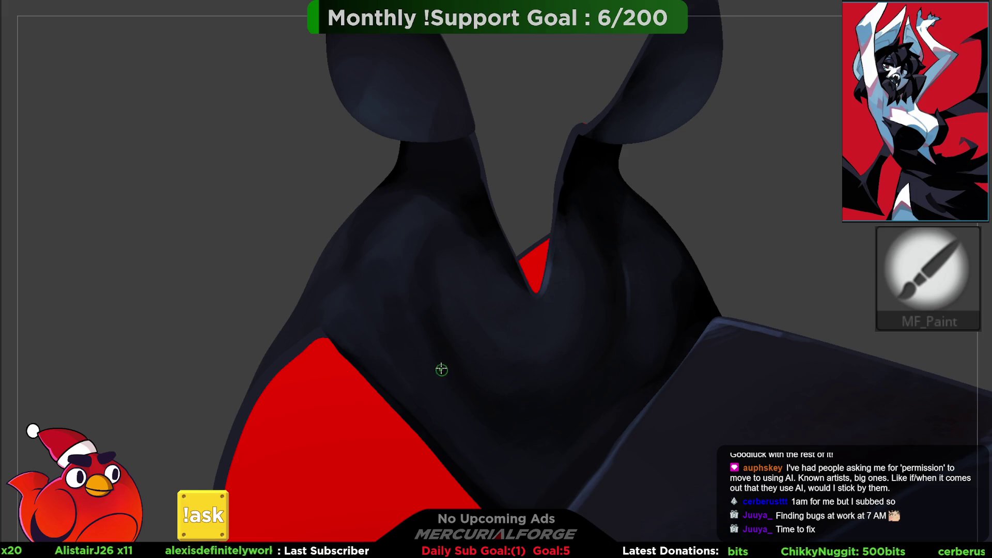
mouse_move(467, 401)
middle_down()
mouse_move(443, 388)
mouse_move(430, 330)
middle_up()
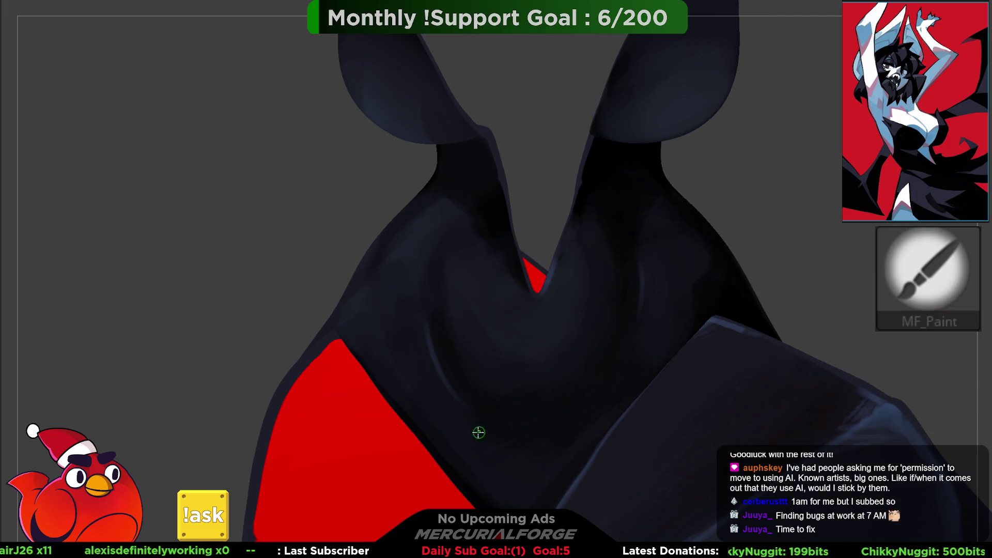
mouse_move(453, 390)
ctrl+middle_down()
mouse_move(481, 365)
mouse_move(401, 246)
mouse_move(514, 320)
mouse_move(532, 356)
mouse_move(491, 394)
mouse_move(372, 308)
mouse_move(472, 393)
ctrl+middle_up()
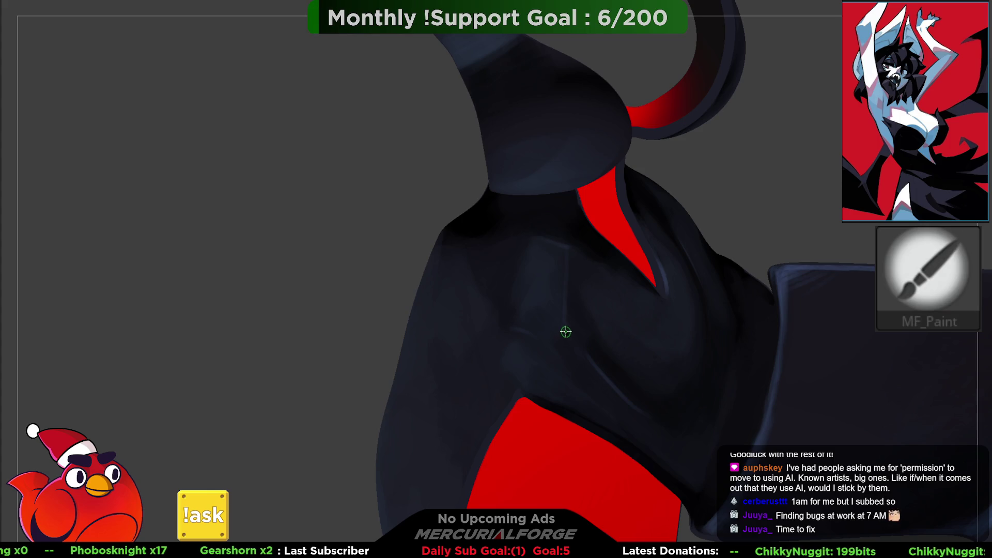
mouse_move(612, 270)
middle_down()
mouse_move(571, 281)
mouse_move(543, 248)
mouse_move(540, 146)
middle_up()
mouse_move(485, 166)
middle_down()
mouse_move(483, 215)
mouse_move(518, 186)
middle_up()
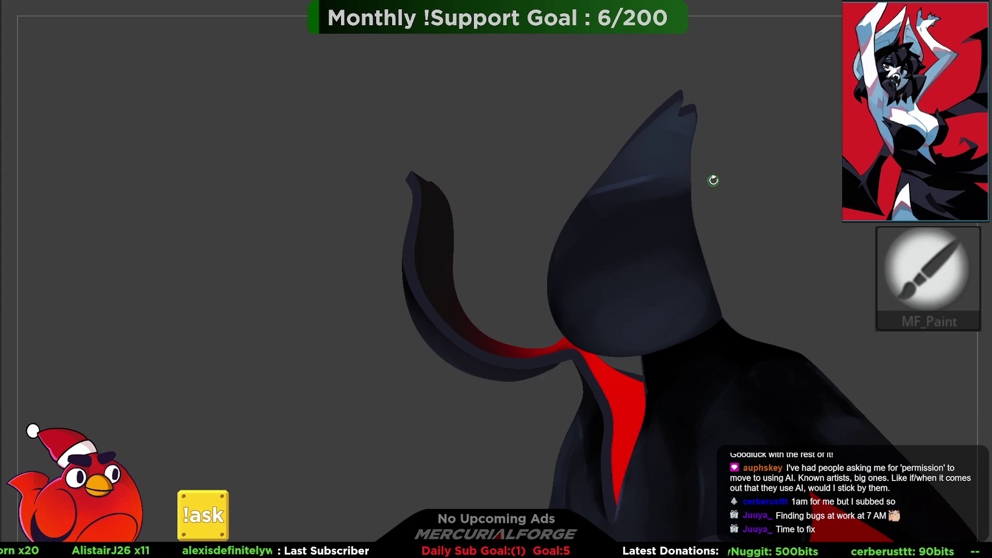
Step: Orbit to swing the wing upward, then select the Move brush (BMV)
mouse_move(709, 181)
mouse_down()
mouse_move(635, 207)
mouse_move(593, 193)
mouse_move(625, 212)
mouse_move(615, 238)
mouse_move(593, 243)
mouse_move(684, 286)
mouse_move(628, 272)
mouse_up()
key(ctrl)
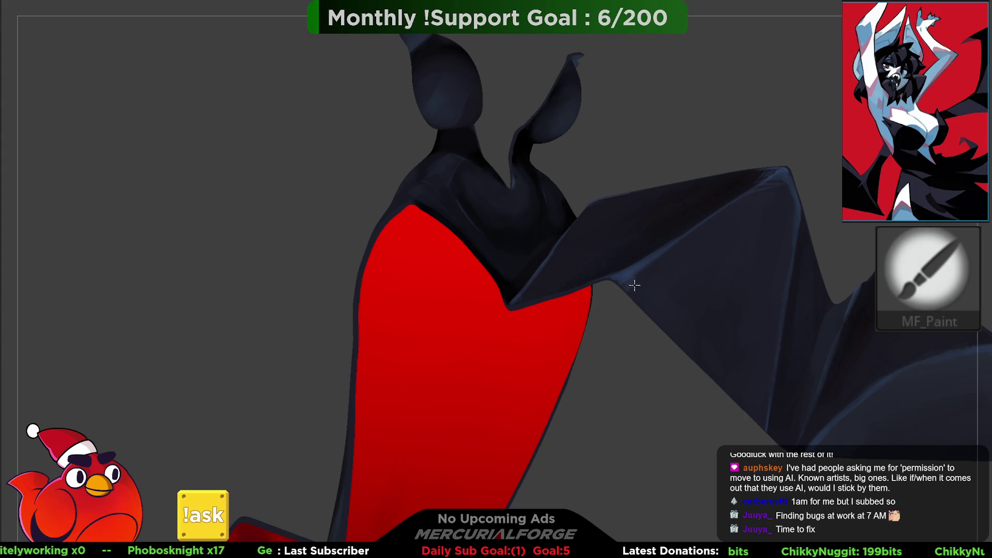
mouse_move(651, 246)
mouse_down()
mouse_move(611, 268)
mouse_move(483, 253)
mouse_move(574, 290)
mouse_up()
mouse_move(623, 327)
mouse_down()
mouse_move(649, 283)
mouse_move(589, 274)
mouse_move(602, 280)
mouse_up()
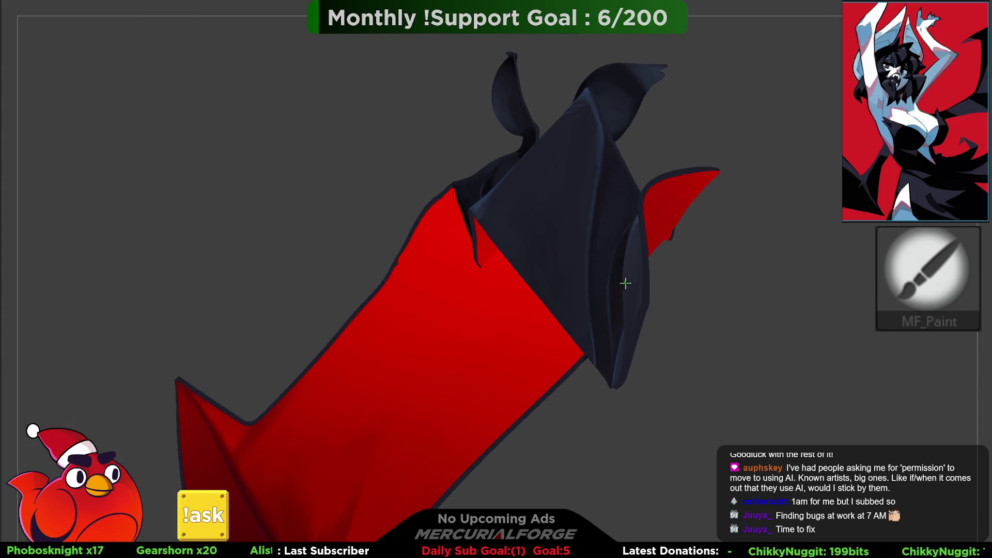
key(b)
key(m)
key(v)
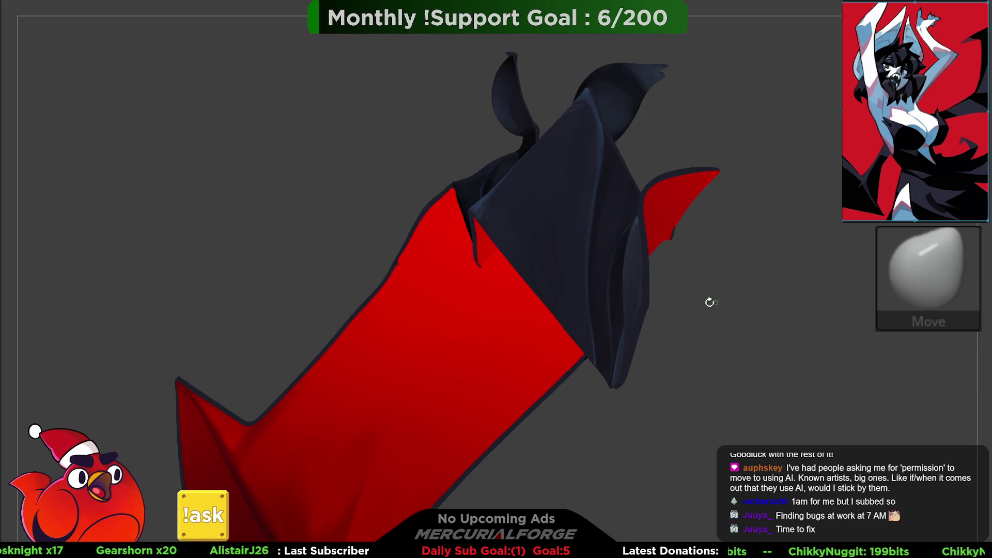
key(space)
mouse_move(654, 310)
mouse_down()
mouse_move(693, 295)
mouse_move(709, 272)
mouse_move(696, 295)
mouse_move(674, 294)
mouse_move(662, 308)
mouse_move(662, 330)
mouse_move(642, 334)
mouse_up()
key(space)
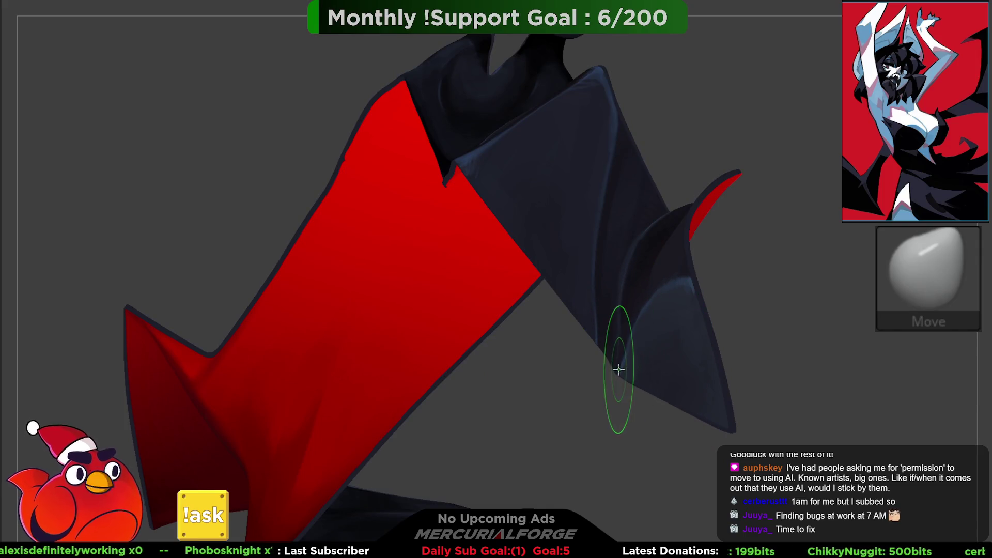
mouse_move(634, 349)
mouse_down()
mouse_move(680, 281)
mouse_move(640, 281)
mouse_move(636, 290)
mouse_move(665, 281)
mouse_move(621, 323)
mouse_up()
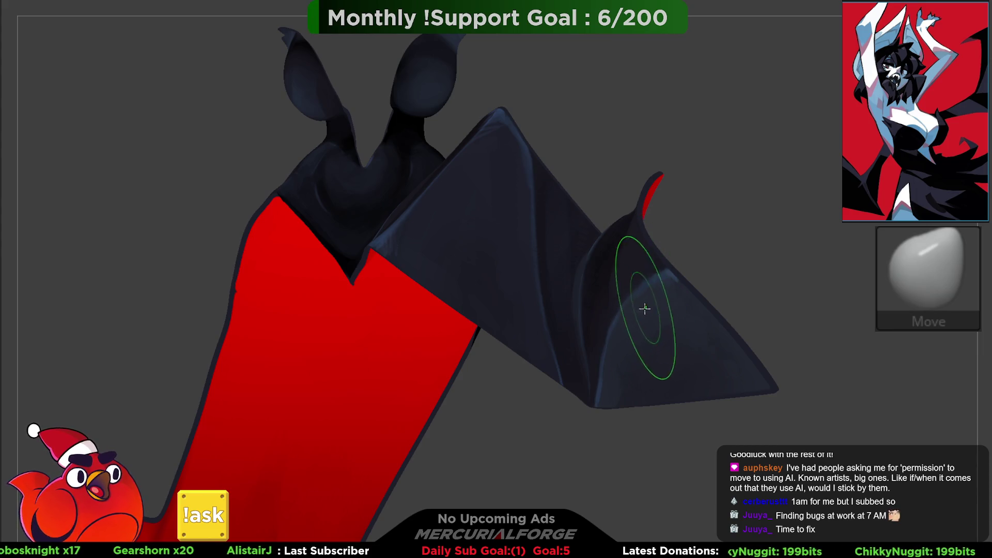
mouse_move(621, 324)
mouse_down()
mouse_move(703, 257)
mouse_move(670, 275)
mouse_up()
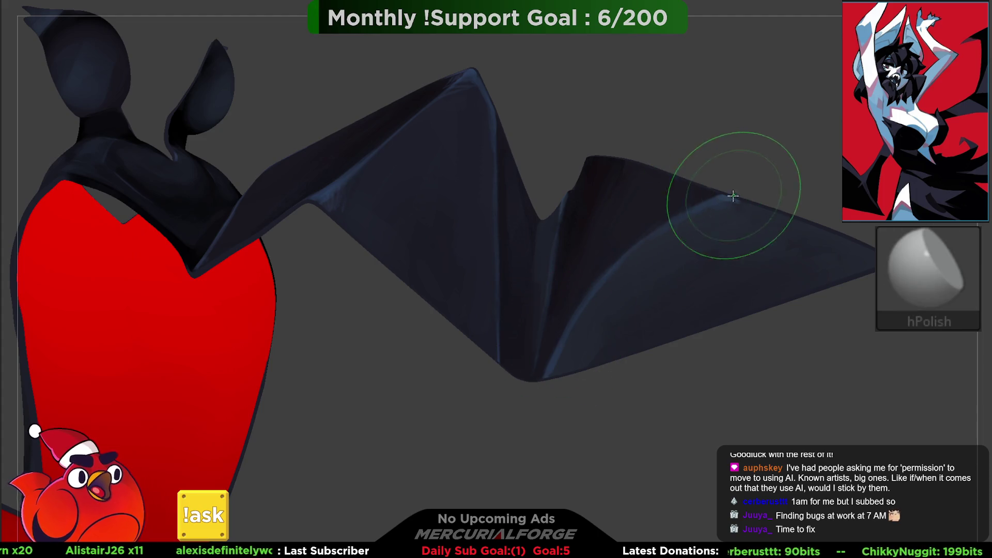
right_click(664, 264)
mouse_move(663, 264)
right_down()
mouse_move(690, 241)
mouse_move(667, 272)
mouse_move(695, 251)
mouse_move(602, 355)
right_up()
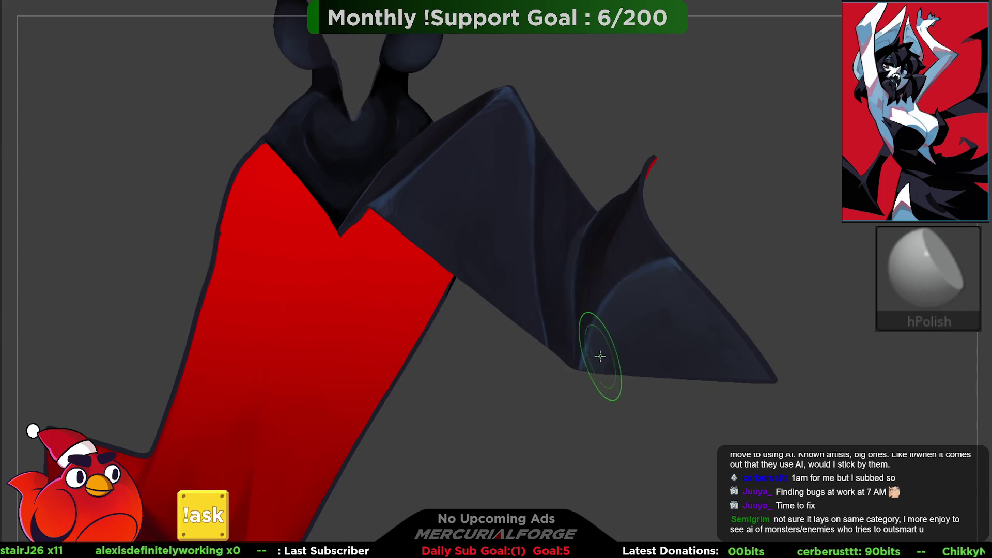
mouse_move(776, 353)
right_down()
mouse_move(693, 313)
mouse_move(686, 277)
mouse_move(684, 294)
mouse_move(785, 257)
right_up()
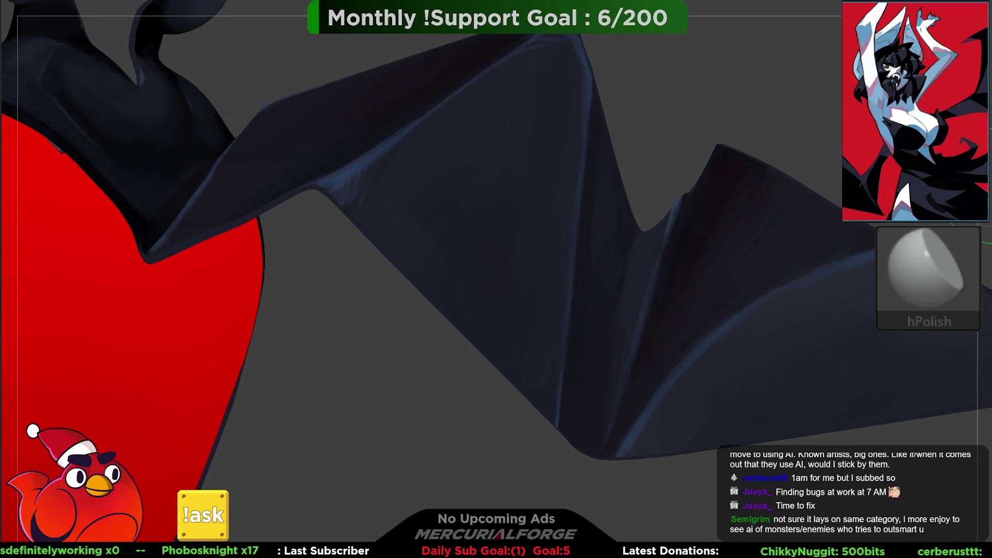
key(e)
right_click(664, 248)
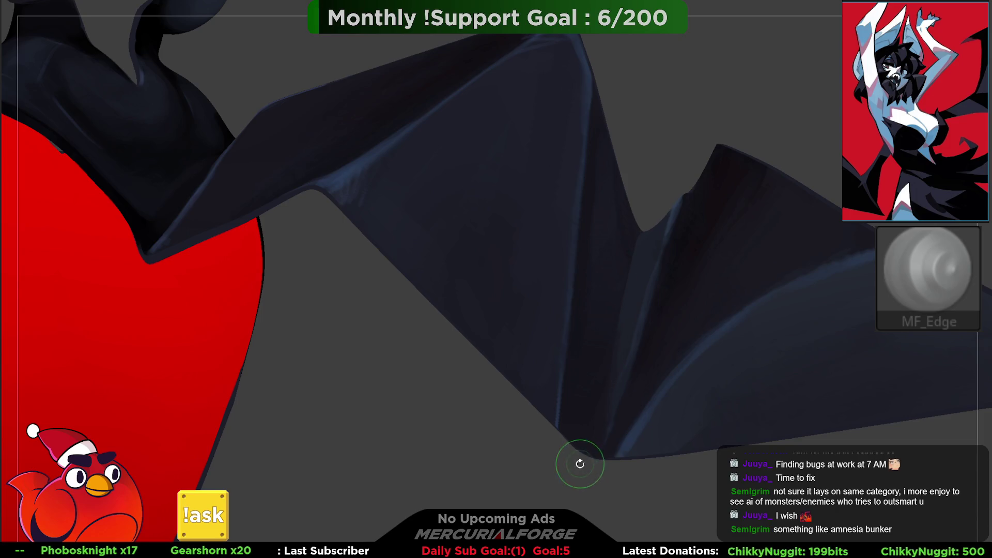
right_drag(647, 229, 642, 272)
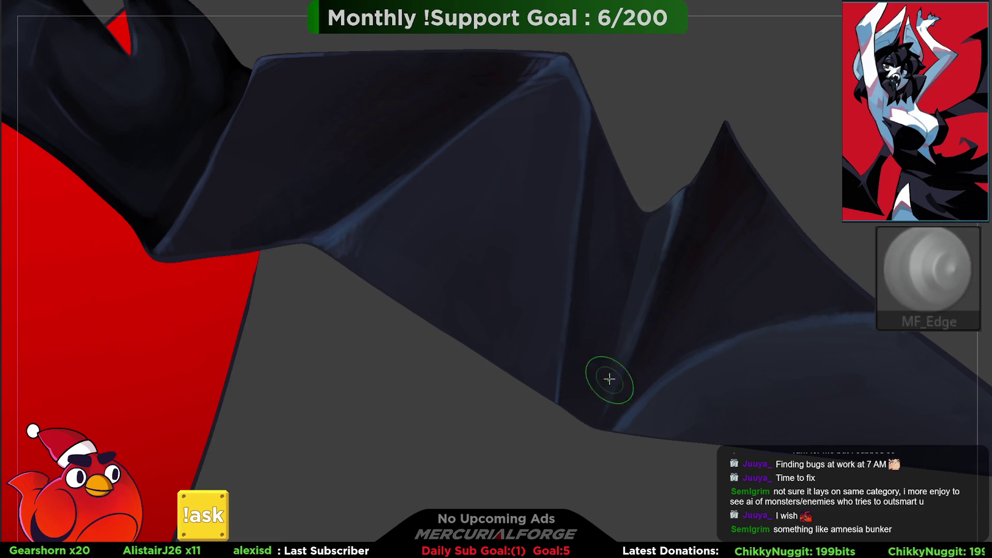
right_drag(693, 231, 713, 175)
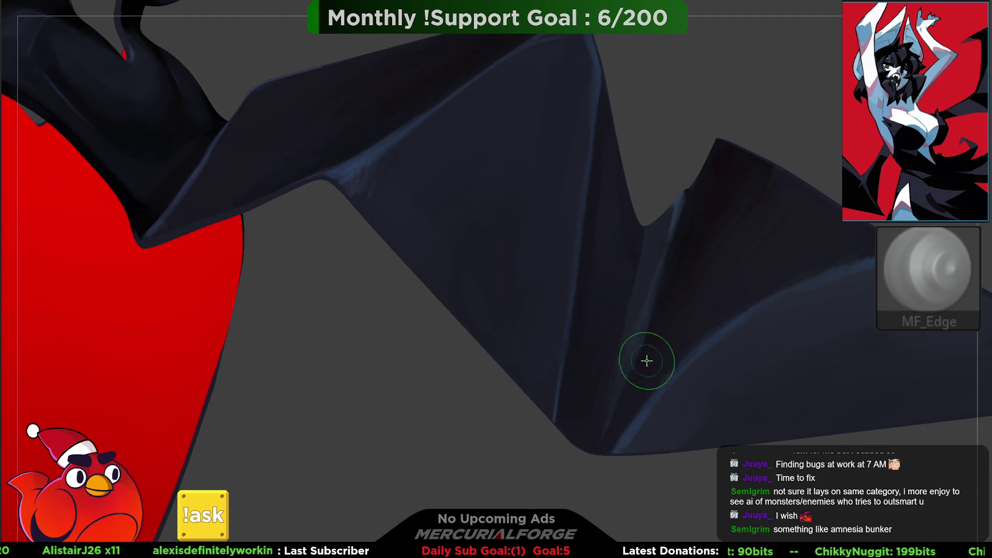
key(ctrl)
key(ctrl)
key(ctrl)
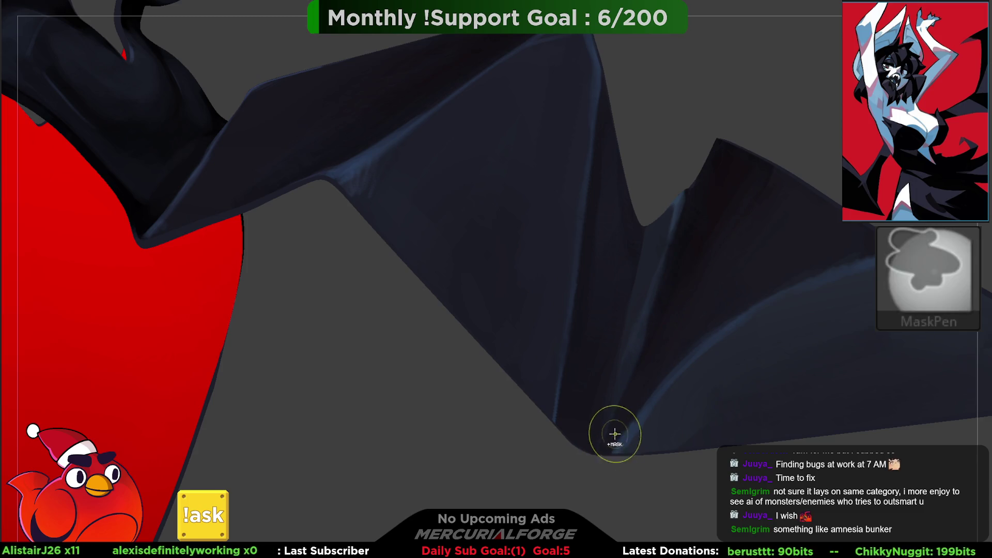
key(ctrl)
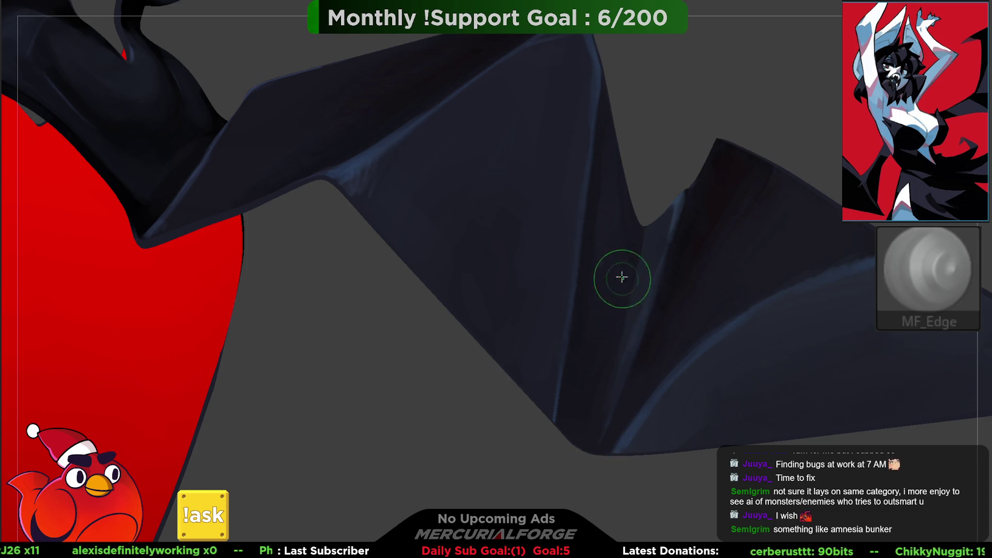
right_drag(596, 203, 569, 160)
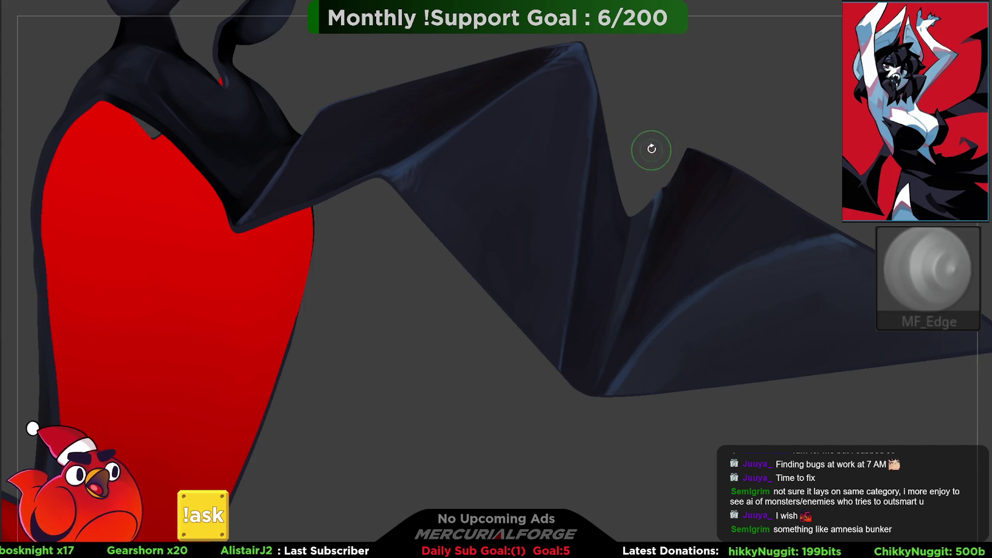
mouse_move(656, 122)
alt+mouse_down()
mouse_move(656, 184)
mouse_move(670, 184)
mouse_move(655, 237)
mouse_move(667, 212)
mouse_move(665, 180)
mouse_move(516, 193)
mouse_move(524, 205)
mouse_move(578, 177)
mouse_move(472, 195)
mouse_move(472, 173)
mouse_move(616, 237)
alt+mouse_up()
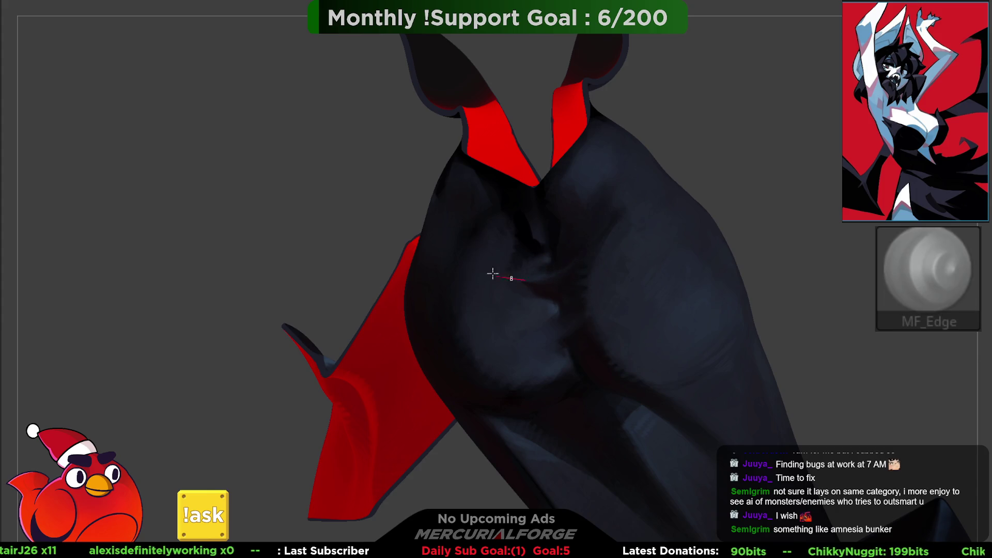
Step: Swing to a back view, then orbit and pan until the red wing panel fills the view
mouse_move(601, 285)
mouse_down()
mouse_move(609, 222)
mouse_move(705, 303)
mouse_move(740, 317)
mouse_move(708, 295)
mouse_move(759, 284)
mouse_move(704, 303)
mouse_move(744, 332)
mouse_move(749, 243)
mouse_move(735, 339)
mouse_move(669, 336)
mouse_move(559, 295)
mouse_move(697, 305)
mouse_up()
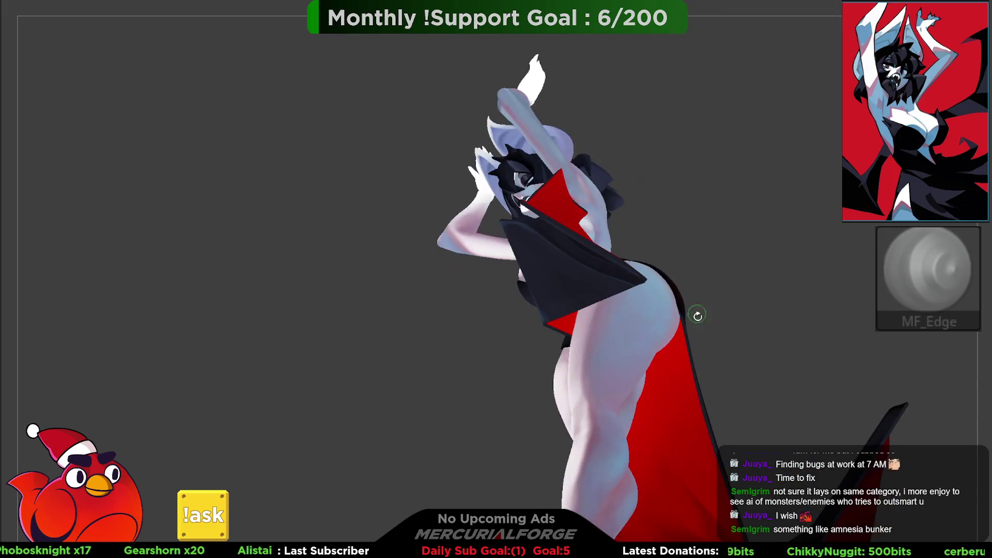
mouse_move(714, 518)
mouse_down()
mouse_move(723, 512)
mouse_move(527, 295)
mouse_move(598, 248)
mouse_move(641, 252)
mouse_up()
alt+right_drag(640, 252, 627, 297)
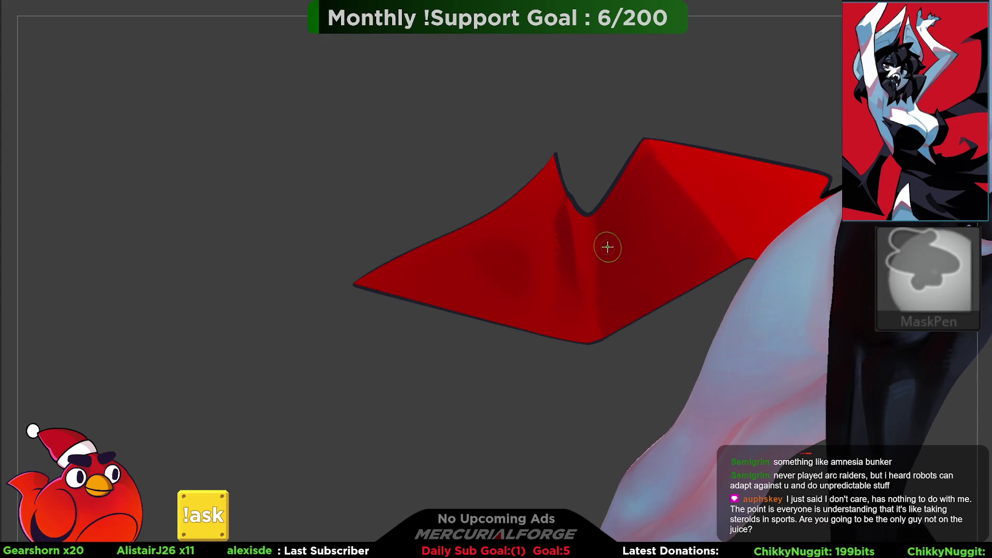
Step: Turn on PolyFrame to show the wing's magenta and teal polygroups over wireframe
right_drag(618, 208, 611, 247)
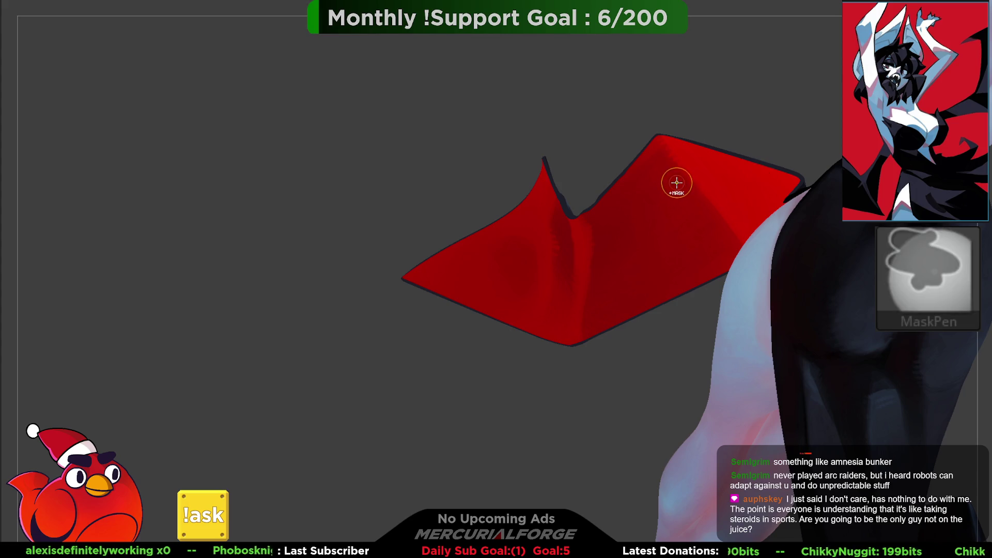
key(shift+f)
mouse_move(669, 230)
right_down()
mouse_move(687, 239)
mouse_move(672, 216)
mouse_move(731, 210)
mouse_move(659, 214)
right_up()
Step: Turn PolyFrame off, orbit the wing, and hide the wing-tip and spike polygroup
key(b)
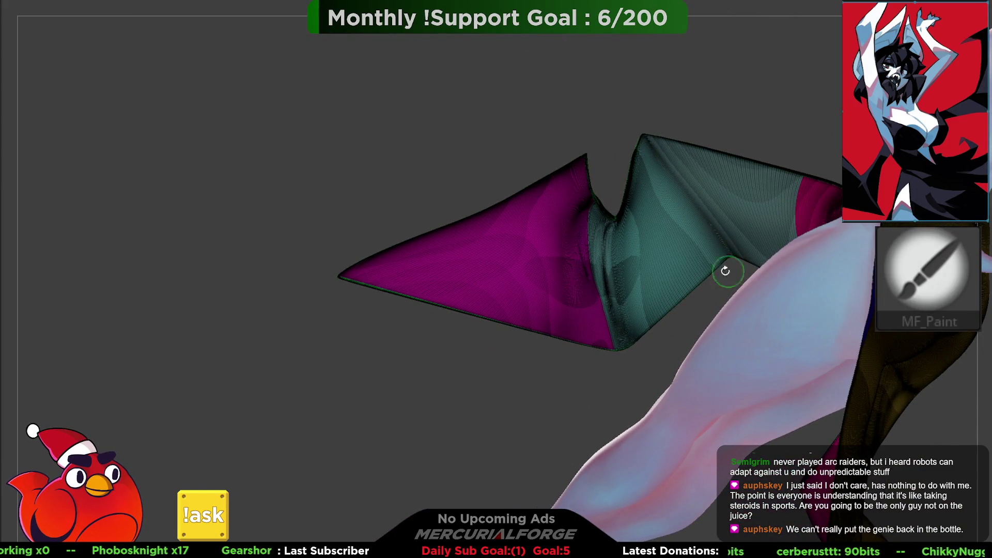
key(shift+f)
mouse_move(713, 242)
right_down()
mouse_move(656, 224)
mouse_move(614, 229)
right_up()
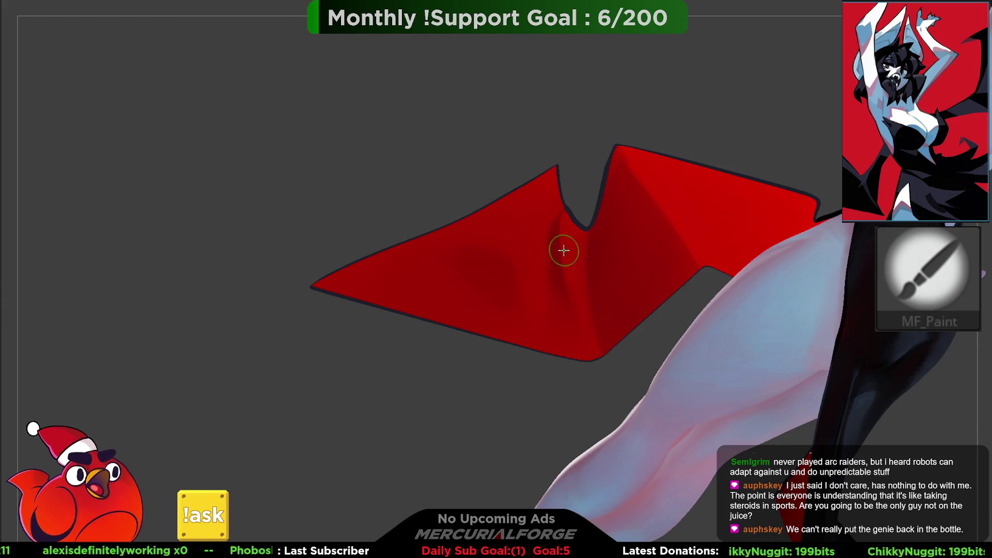
right_drag(558, 242, 547, 192)
key(space)
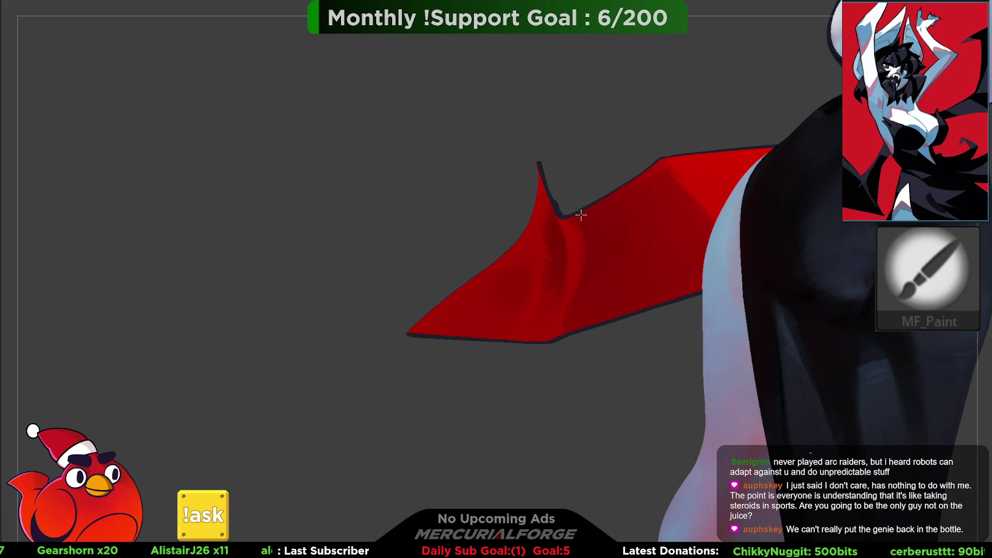
mouse_move(597, 180)
middle_down()
mouse_move(576, 398)
mouse_move(562, 381)
mouse_move(558, 277)
mouse_move(609, 151)
mouse_move(578, 197)
mouse_move(618, 209)
mouse_move(618, 235)
mouse_move(600, 161)
mouse_move(593, 195)
mouse_move(784, 157)
middle_up()
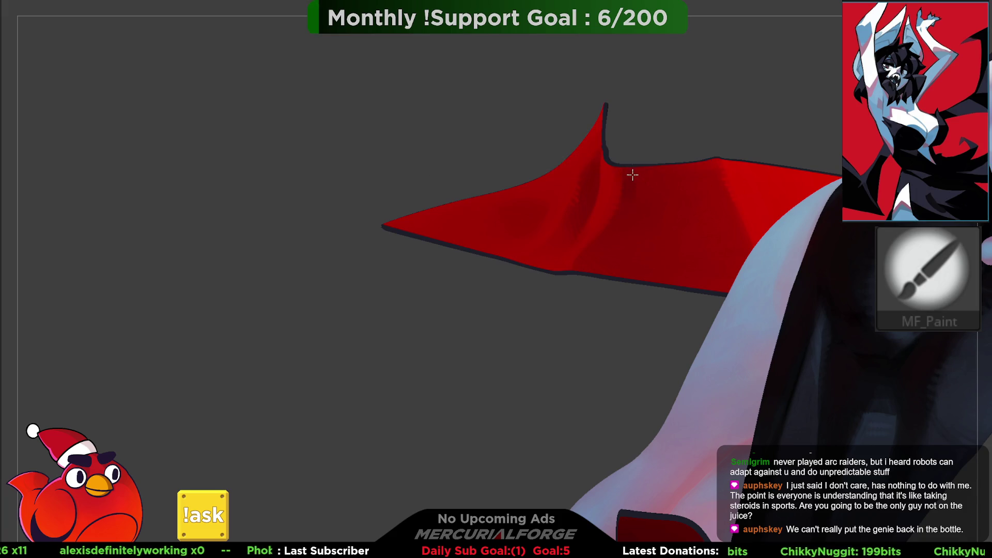
mouse_move(700, 161)
middle_down()
mouse_move(660, 139)
mouse_move(642, 201)
middle_up()
ctrl+shift+click(642, 202)
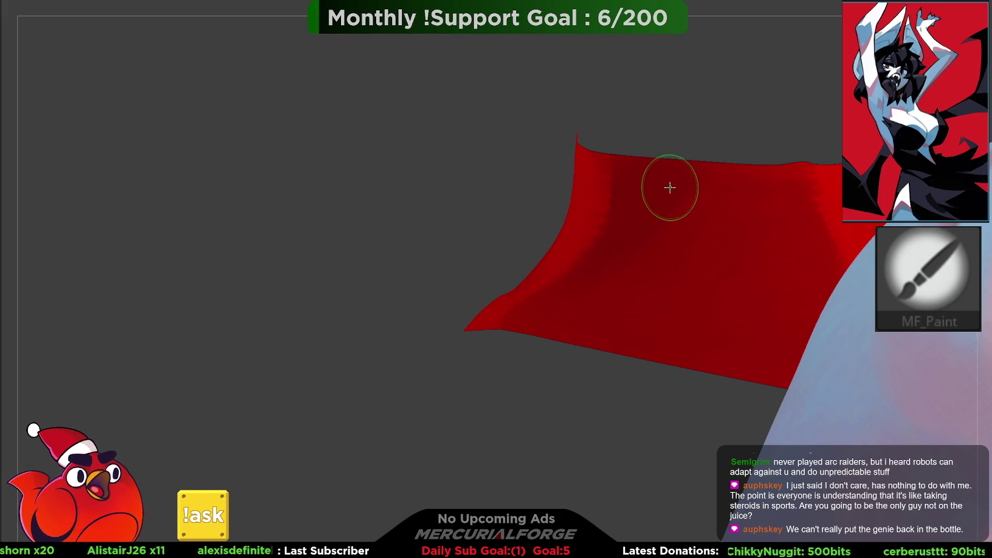
Step: Inspect the isolated red panel from several angles, then unhide the body, arms and hair
mouse_move(671, 193)
right_down()
mouse_move(649, 173)
mouse_move(676, 171)
mouse_move(623, 184)
mouse_move(613, 241)
mouse_move(625, 279)
right_up()
mouse_move(624, 206)
right_down()
mouse_move(560, 255)
mouse_move(557, 237)
mouse_move(653, 238)
mouse_move(708, 288)
mouse_move(687, 288)
mouse_move(648, 206)
mouse_move(649, 177)
mouse_move(627, 212)
right_up()
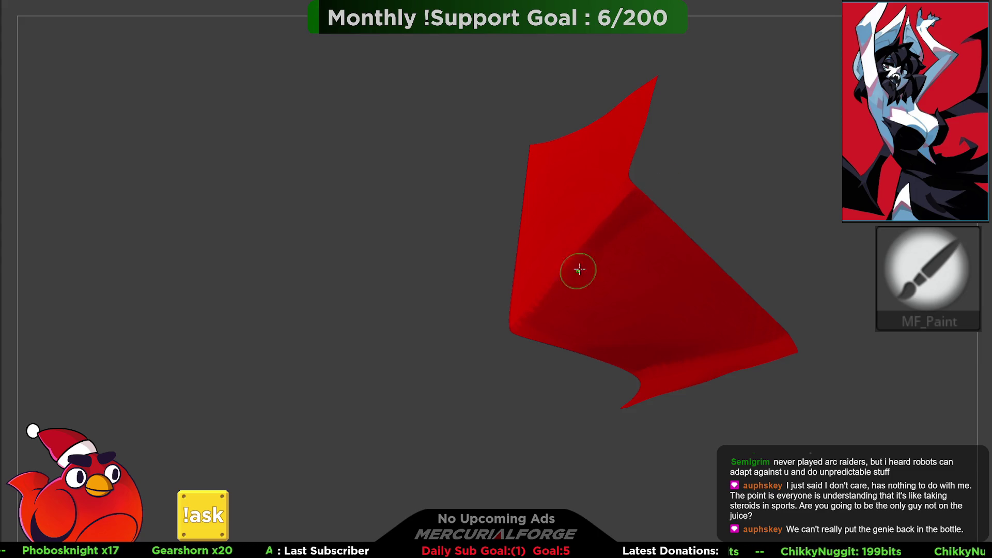
mouse_move(680, 149)
mouse_down()
mouse_move(630, 248)
mouse_move(656, 221)
mouse_move(620, 213)
mouse_up()
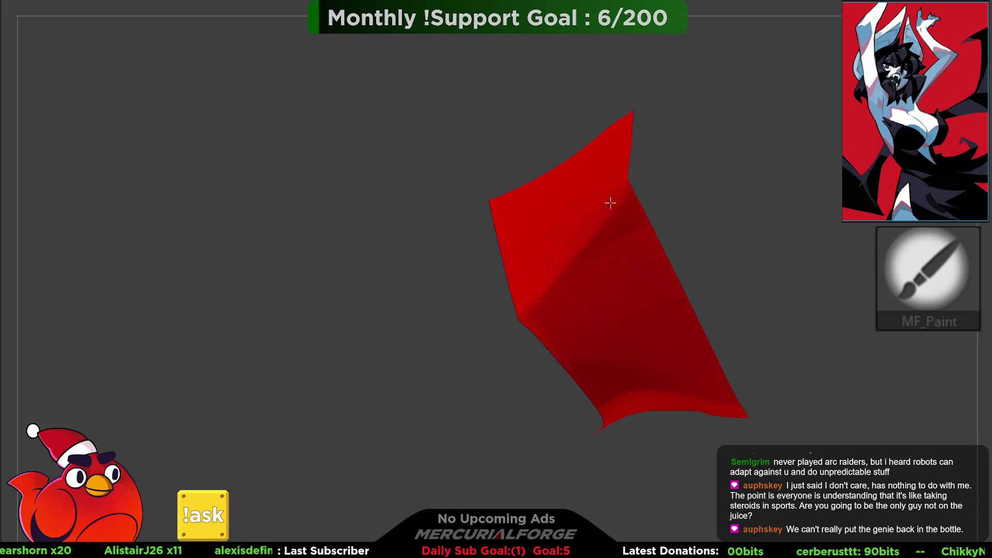
mouse_move(624, 182)
right_down()
mouse_move(629, 165)
mouse_move(581, 162)
right_up()
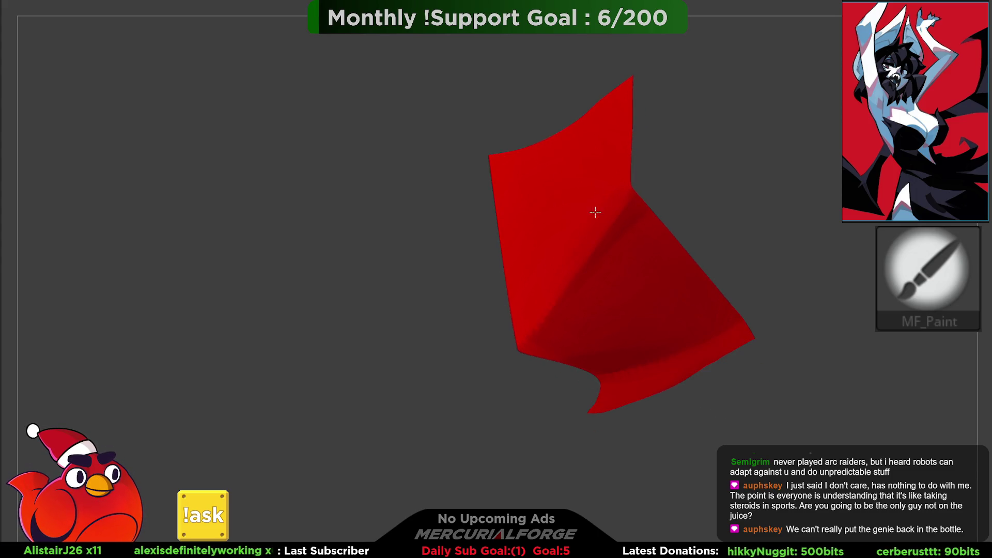
mouse_move(572, 260)
right_down()
mouse_move(636, 204)
mouse_move(653, 237)
right_up()
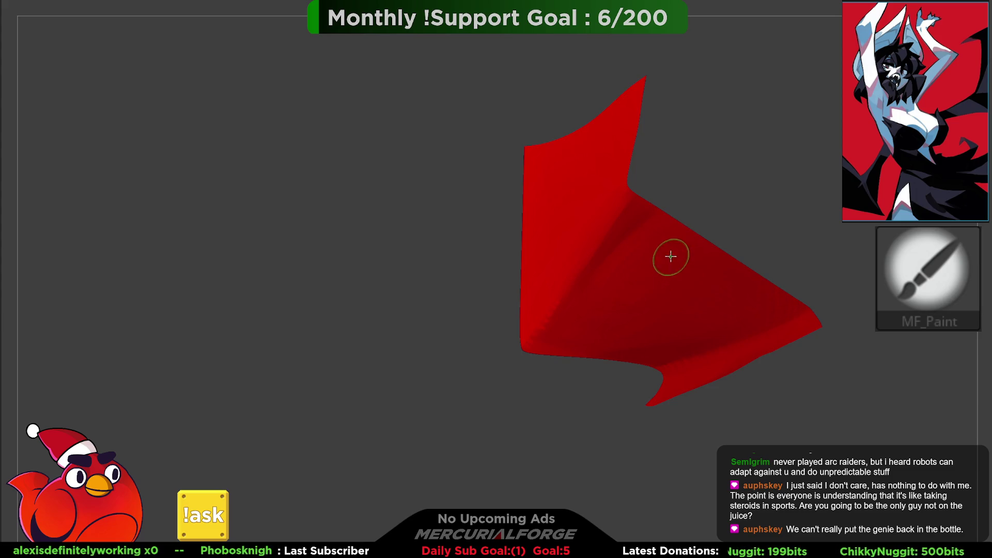
key(space)
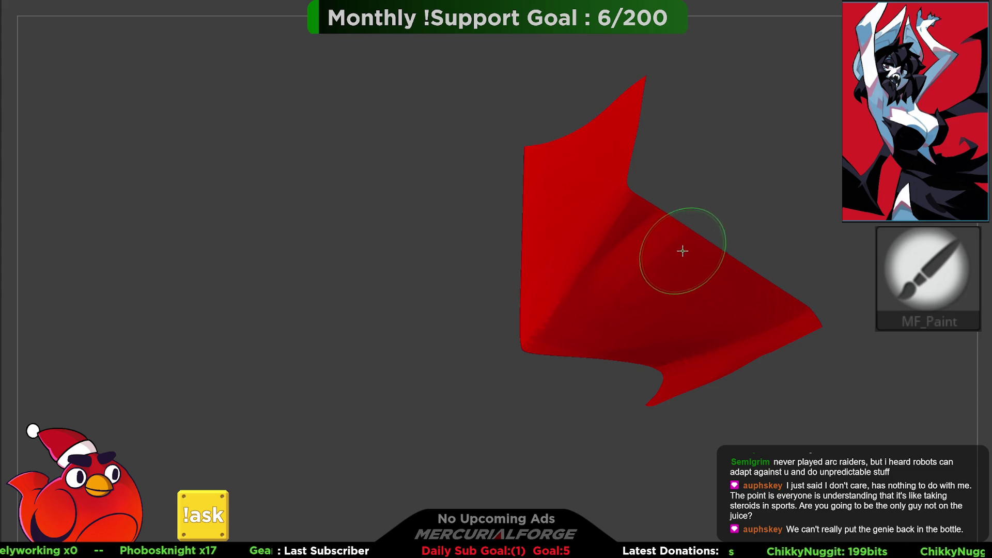
ctrl+shift+click(728, 216)
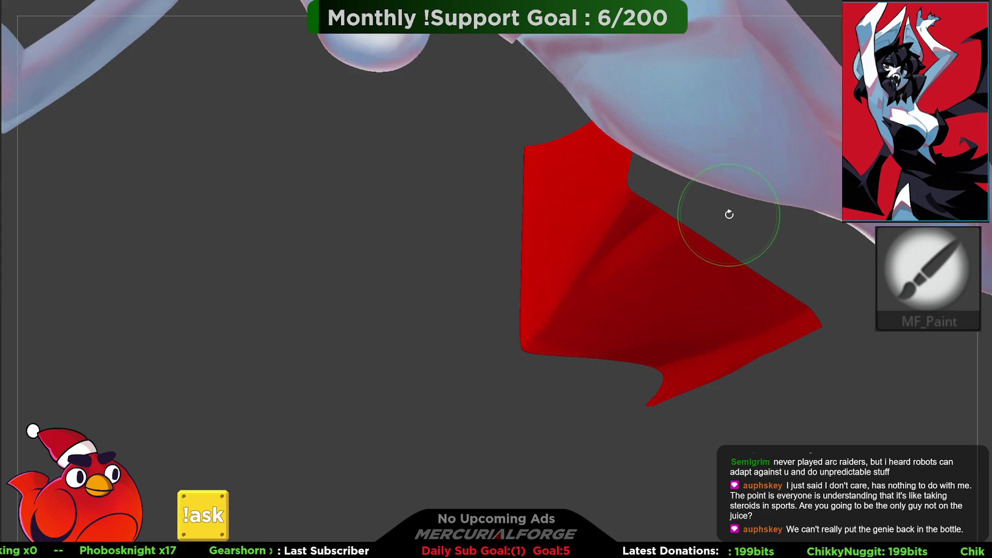
key(f)
mouse_move(700, 289)
mouse_down()
mouse_move(640, 293)
mouse_move(588, 356)
mouse_move(686, 270)
mouse_move(615, 178)
mouse_move(638, 282)
mouse_up()
key(ctrl)
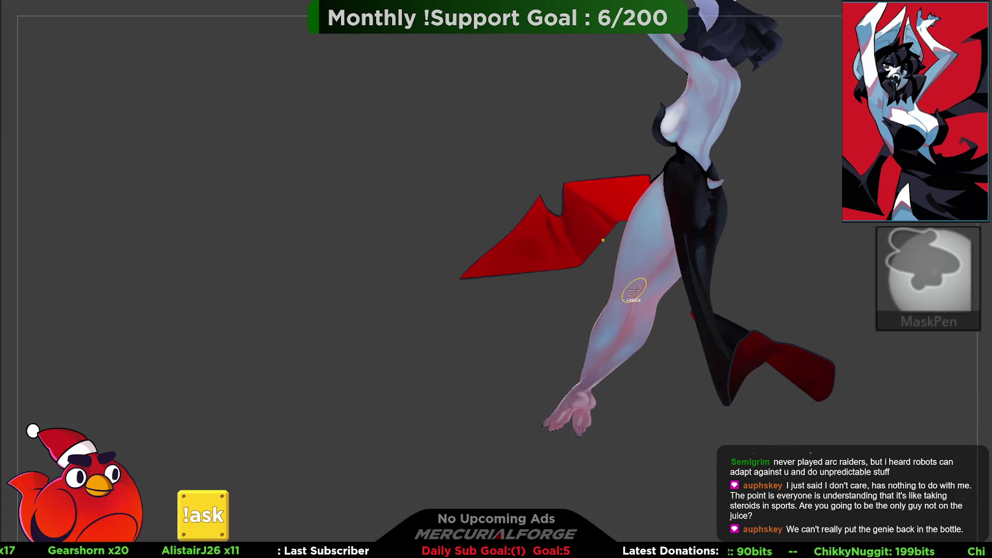
key(space)
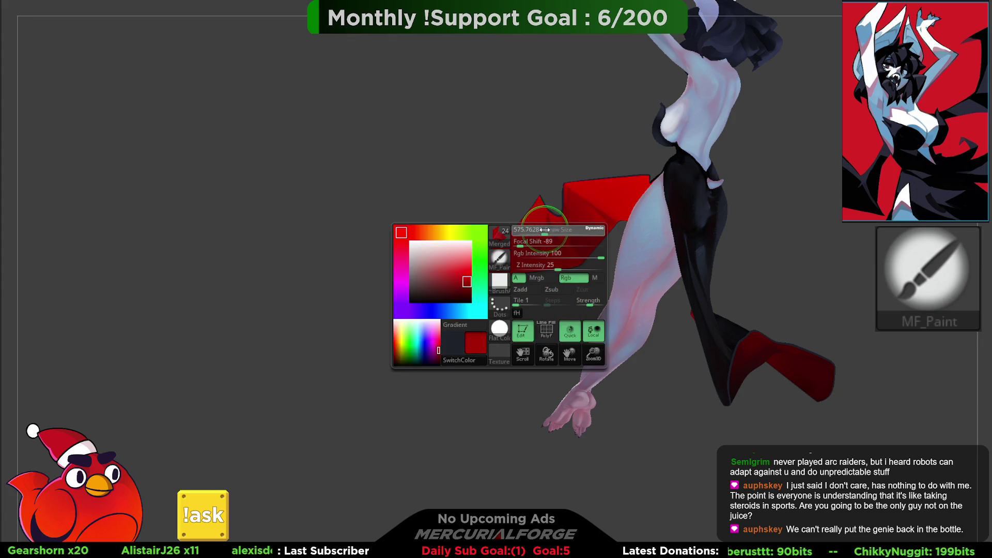
ctrl+shift+click(533, 239)
ctrl+shift+click(563, 238)
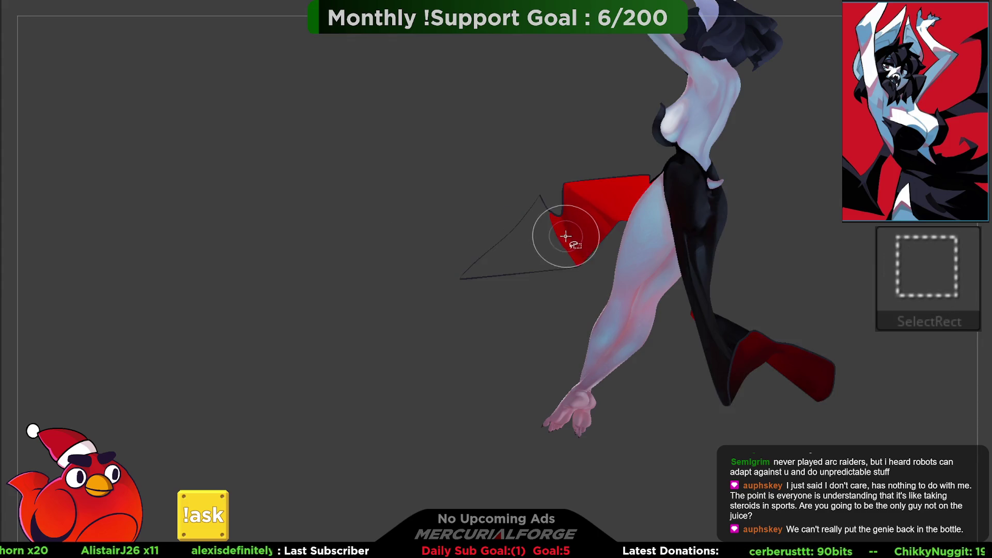
ctrl+shift+click(565, 301)
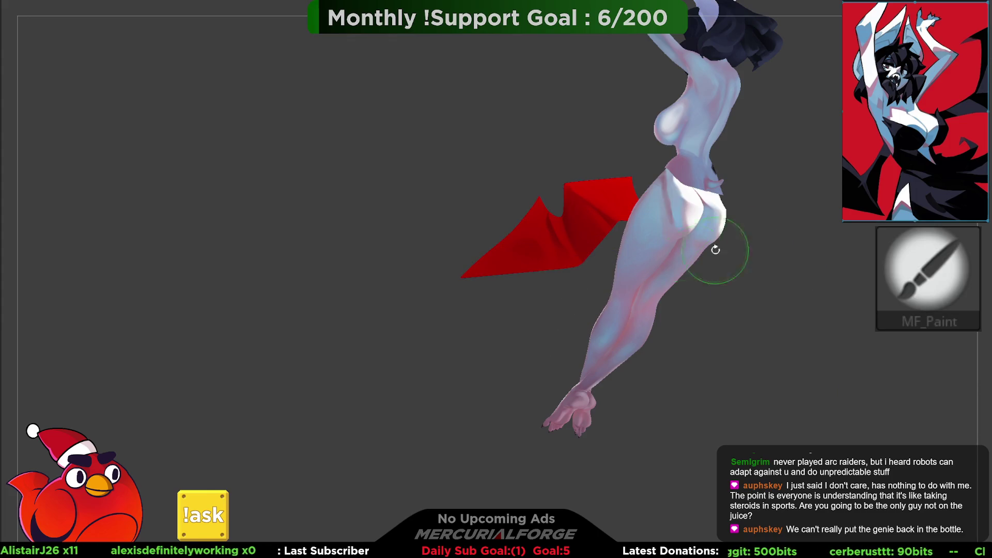
key(space)
mouse_move(479, 244)
mouse_down()
mouse_move(549, 253)
mouse_move(532, 229)
mouse_up()
key(space)
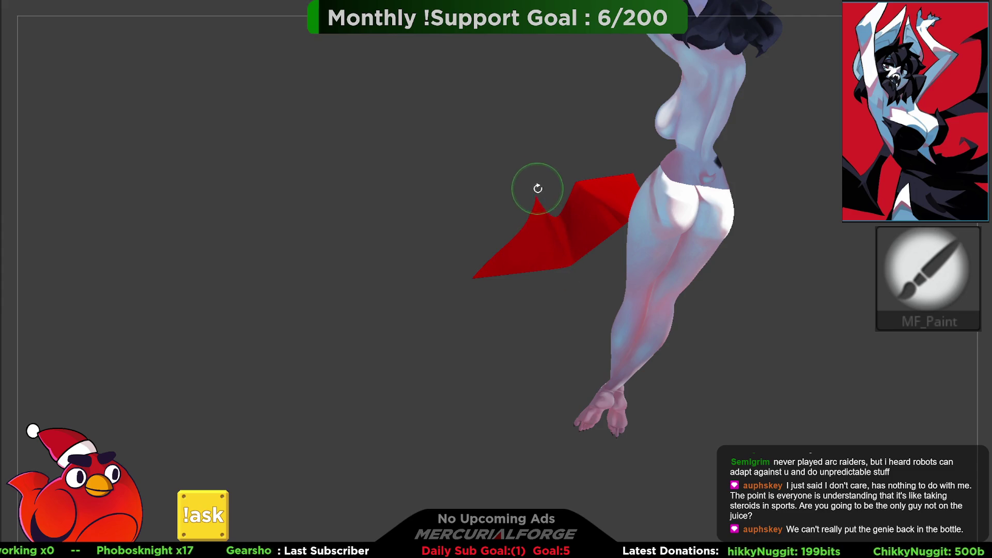
mouse_move(543, 183)
alt+mouse_down()
mouse_move(578, 204)
mouse_move(591, 189)
mouse_move(541, 182)
mouse_move(543, 139)
mouse_move(481, 192)
mouse_move(509, 193)
mouse_move(470, 197)
mouse_move(520, 194)
alt+mouse_up()
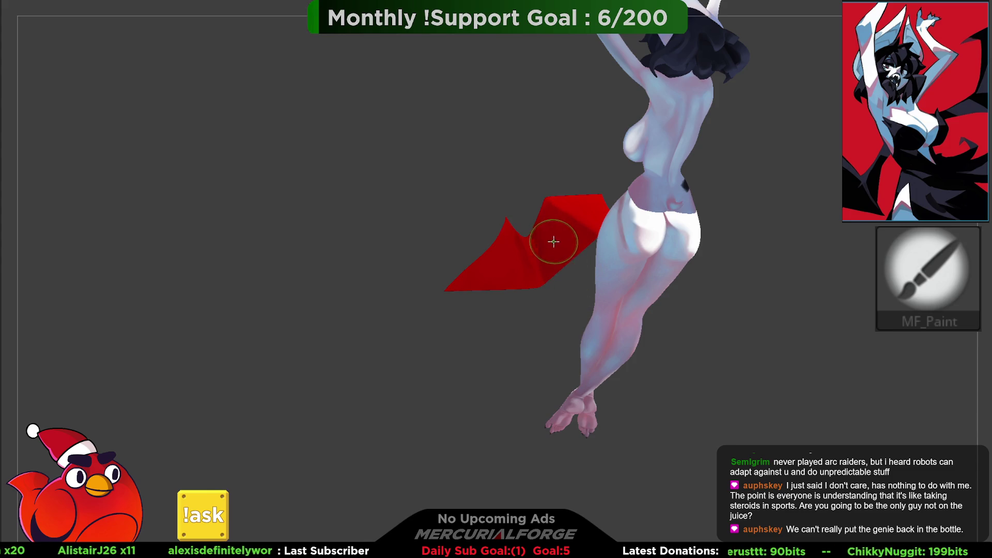
mouse_move(548, 262)
mouse_down()
mouse_move(569, 295)
mouse_move(542, 323)
mouse_move(514, 321)
mouse_move(513, 231)
mouse_move(534, 389)
mouse_move(511, 249)
mouse_move(516, 292)
mouse_move(522, 246)
mouse_up()
ctrl+shift+click(538, 325)
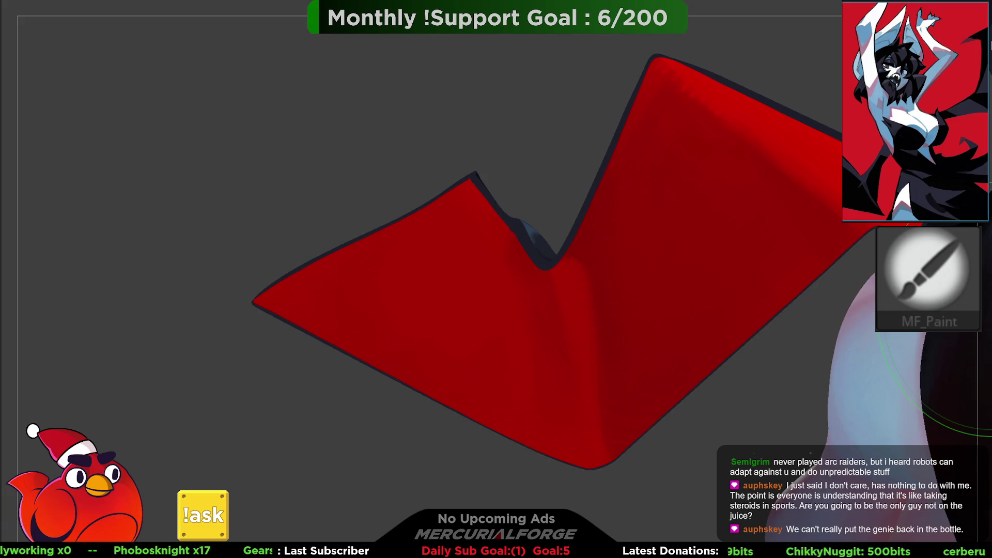
Step: Clip both sides of the wing's central notch with ClipCurve strokes, then zoom into the crease
key(space)
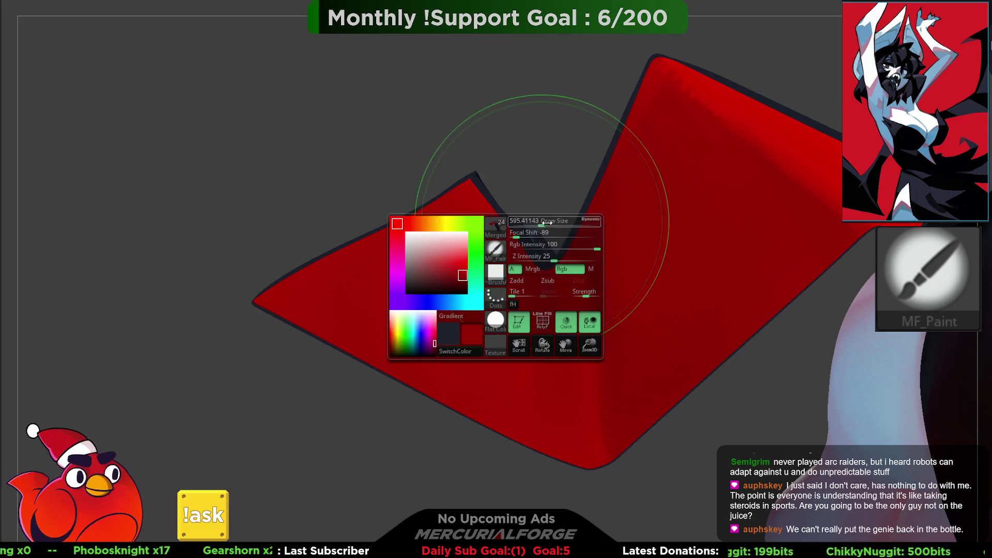
mouse_move(549, 228)
mouse_down()
mouse_move(565, 237)
mouse_move(547, 248)
mouse_move(460, 137)
mouse_up()
key(ctrl+shift)
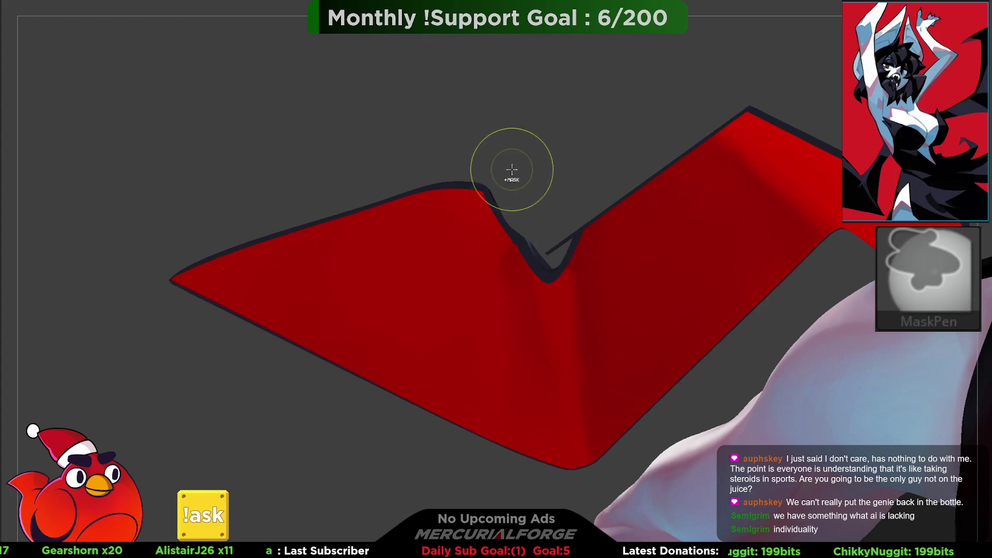
mouse_move(555, 230)
ctrl+shift+mouse_down()
mouse_move(516, 230)
mouse_move(490, 178)
ctrl+shift+mouse_up()
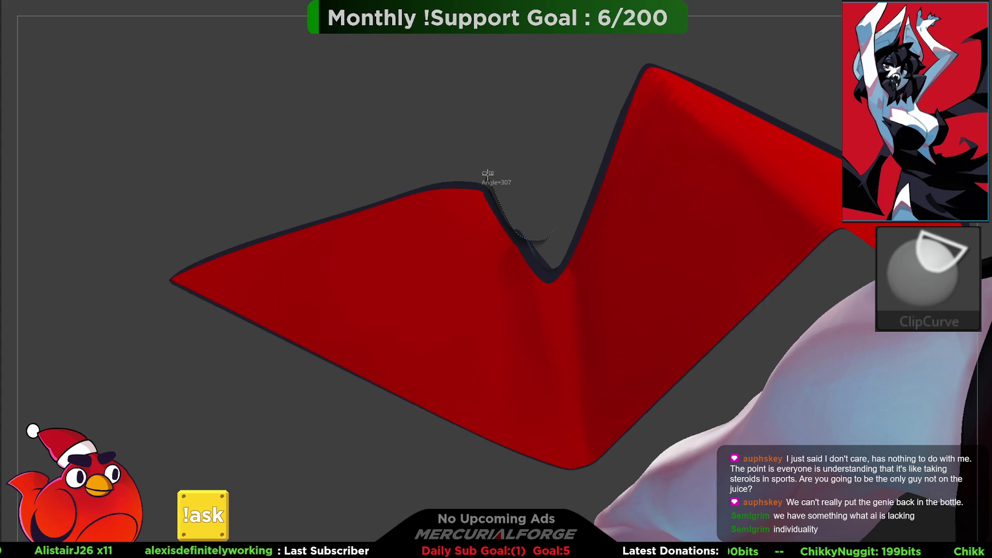
ctrl+shift+drag(487, 164, 548, 208)
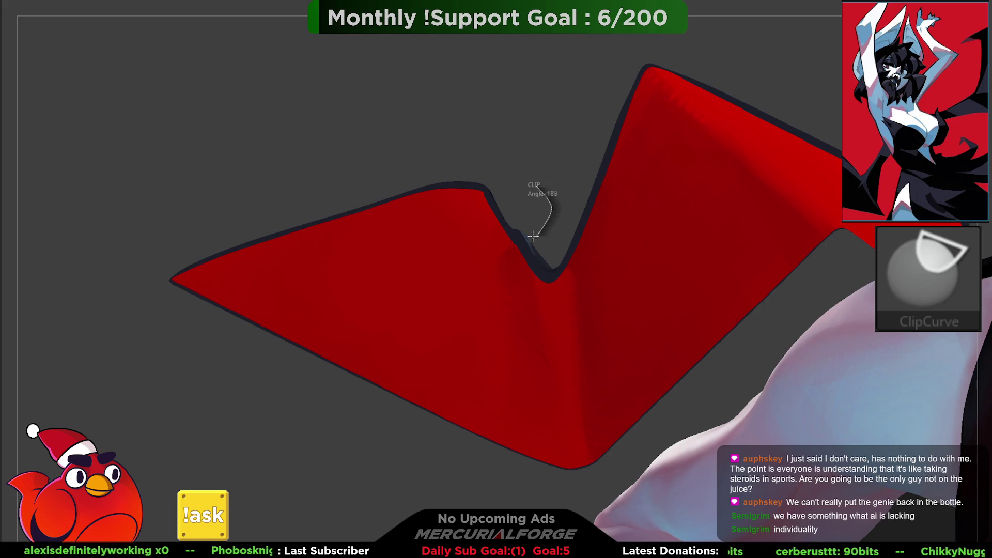
ctrl+shift+drag(515, 234, 509, 175)
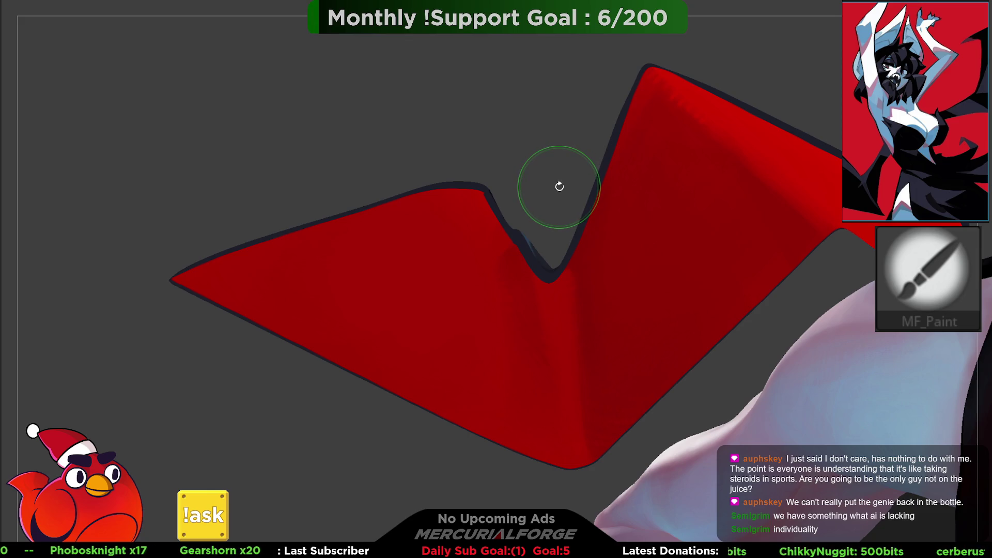
drag(518, 236, 521, 218)
mouse_move(528, 235)
middle_down()
mouse_move(491, 199)
mouse_move(498, 243)
mouse_move(443, 206)
mouse_move(509, 243)
mouse_move(506, 359)
mouse_move(525, 210)
mouse_move(509, 181)
mouse_move(505, 266)
mouse_move(505, 226)
mouse_move(511, 260)
middle_up()
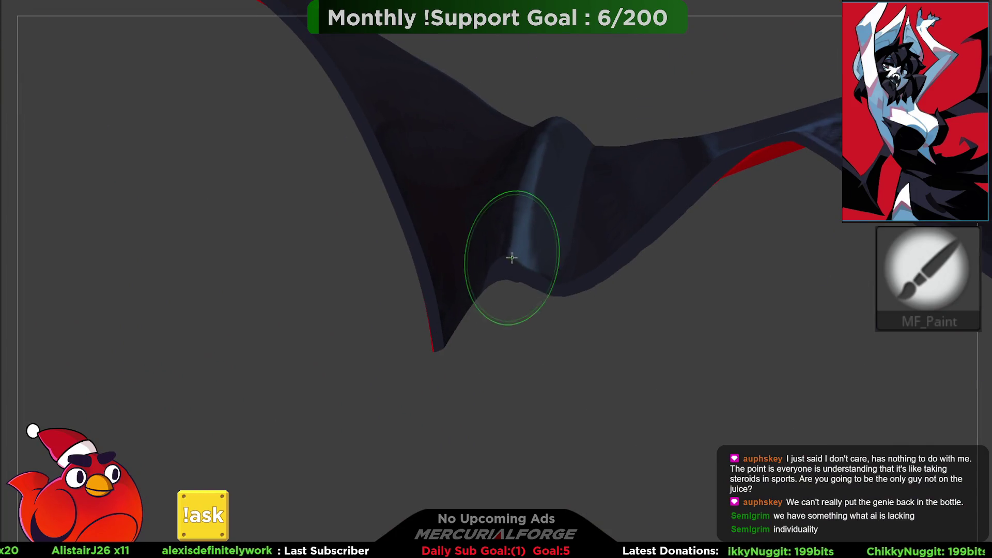
Step: Select TrimDynamic (BTD) and orbit in close on the red cape's dark lining edge
key(b)
key(t)
key(d)
key(space)
mouse_move(497, 254)
middle_down()
mouse_move(522, 128)
mouse_move(491, 250)
middle_up()
key(ctrl)
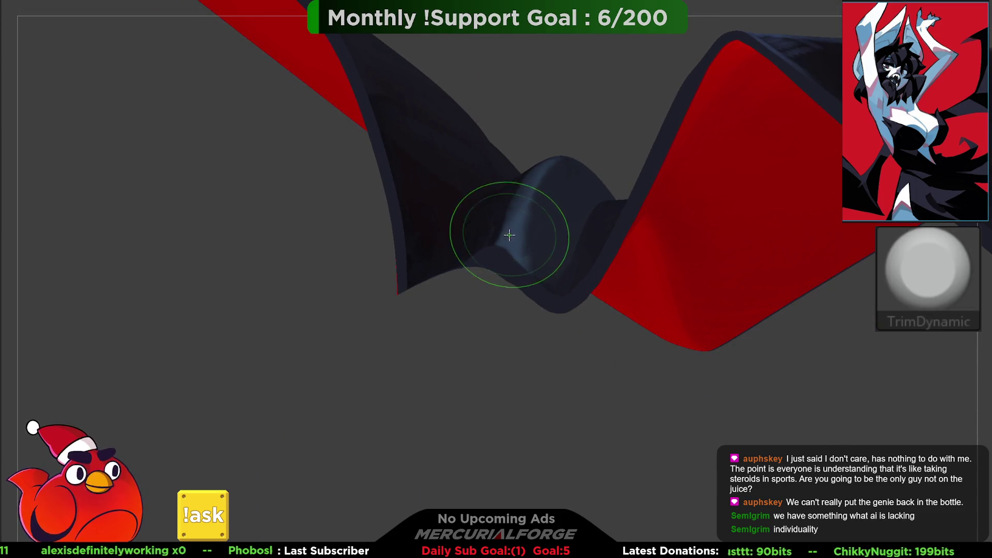
key(shift)
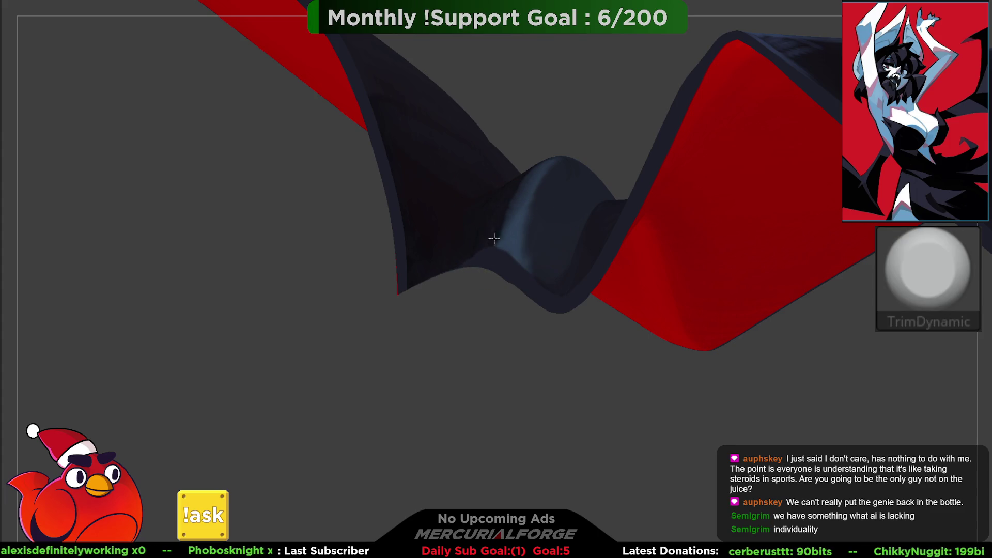
mouse_move(522, 182)
middle_down()
mouse_move(523, 161)
mouse_move(527, 173)
mouse_move(517, 170)
middle_up()
drag(518, 170, 518, 224)
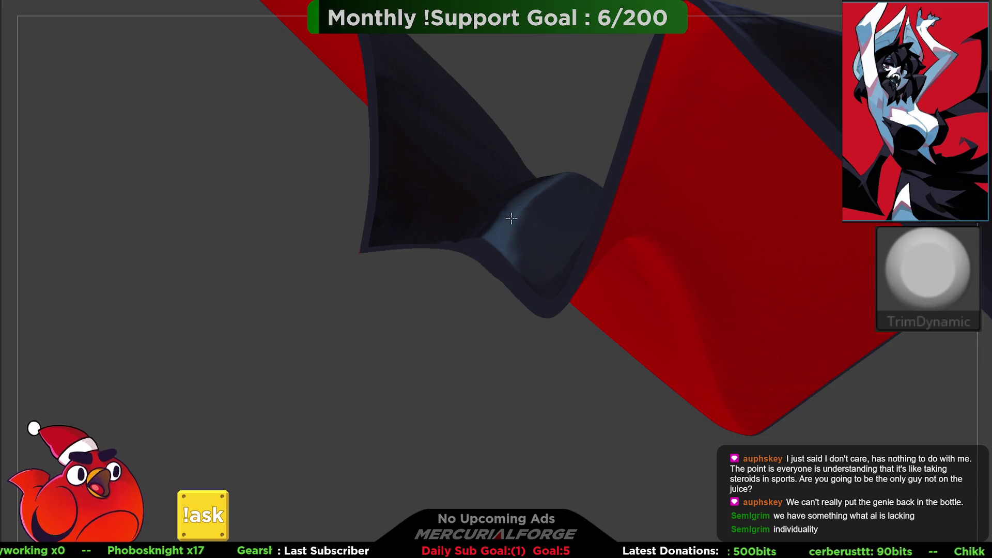
mouse_move(557, 173)
mouse_down()
mouse_move(543, 141)
mouse_move(534, 175)
mouse_move(502, 209)
mouse_up()
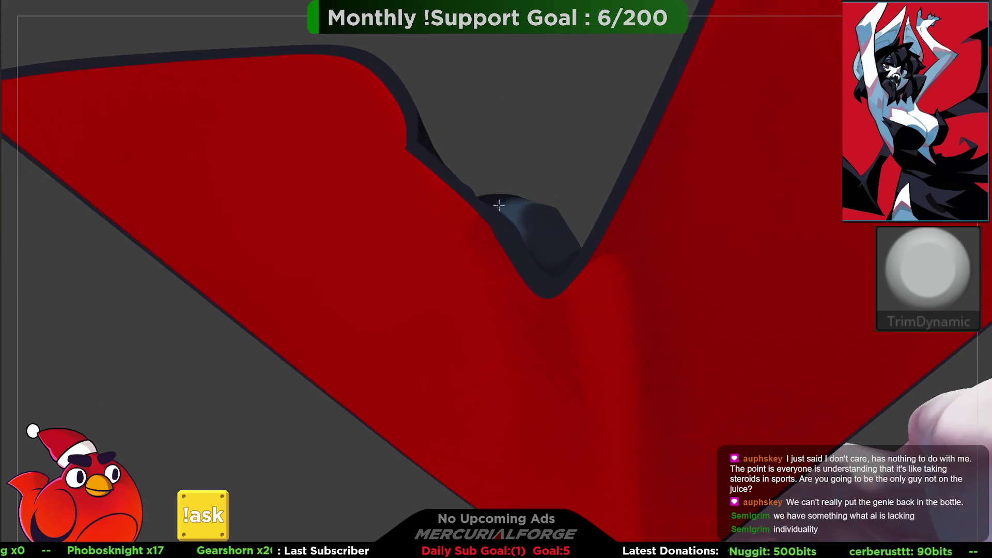
mouse_move(468, 177)
mouse_down()
mouse_move(489, 204)
mouse_move(541, 226)
mouse_move(544, 198)
mouse_up()
Step: Fill out and smooth the folds around the wing notch with MF_FillForms and Smooth
key(b)
key(m)
key(f)
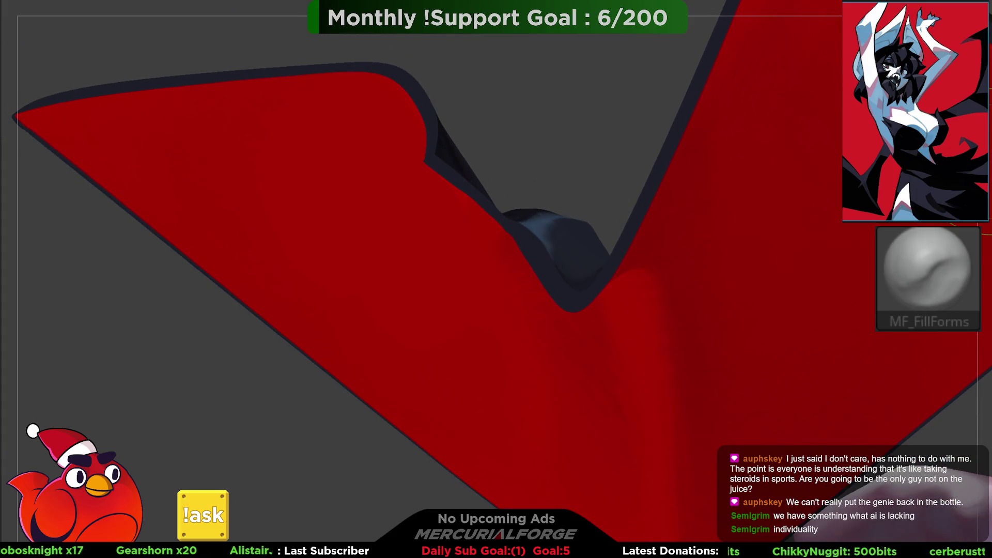
drag(617, 186, 502, 232)
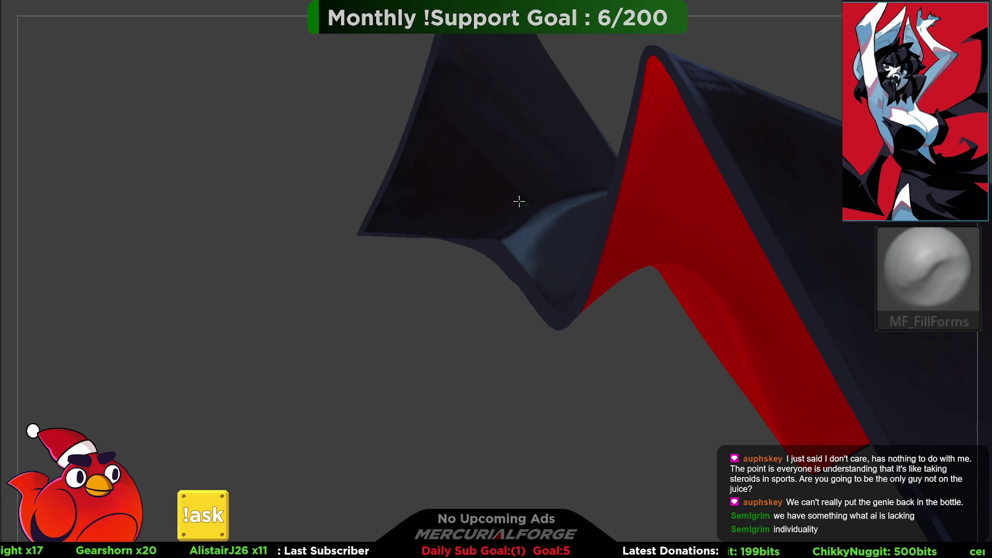
mouse_move(489, 210)
right_down()
mouse_move(518, 149)
mouse_move(507, 164)
right_up()
key(shift)
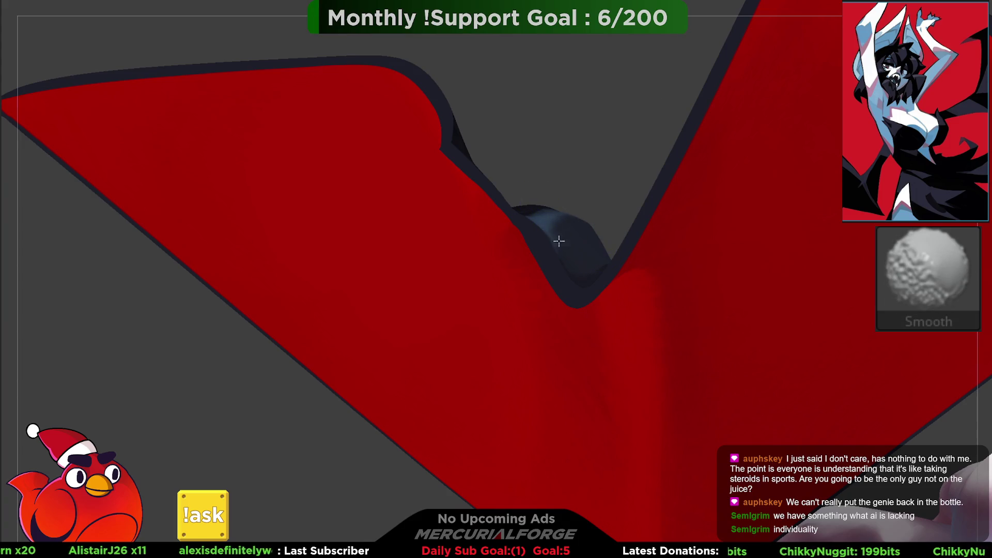
right_drag(560, 247, 565, 314)
key(ctrl+shift)
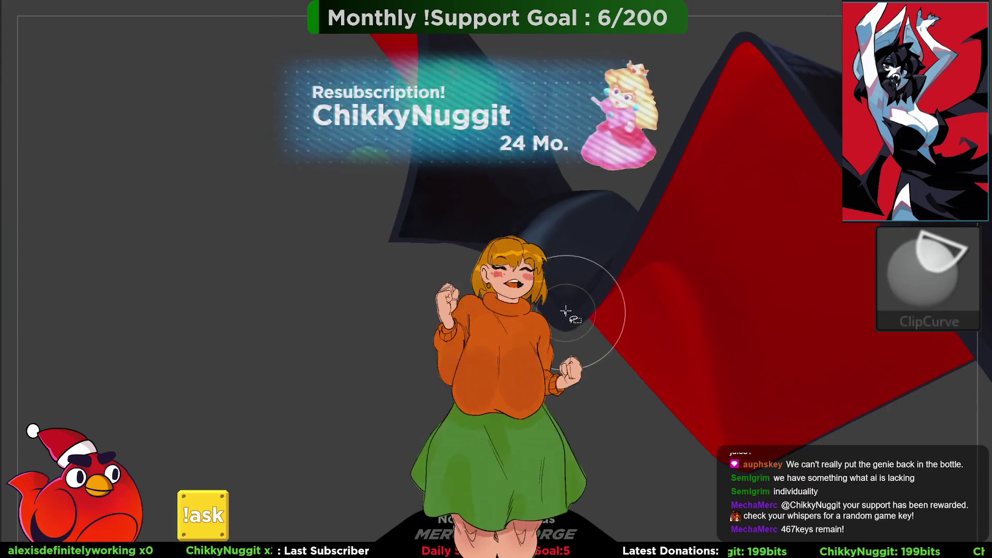
key(ctrl)
key(shift)
mouse_move(517, 238)
right_down()
mouse_move(527, 239)
mouse_move(517, 240)
mouse_move(523, 215)
mouse_move(549, 228)
mouse_move(527, 227)
mouse_move(533, 151)
right_up()
key(shift)
key(shift)
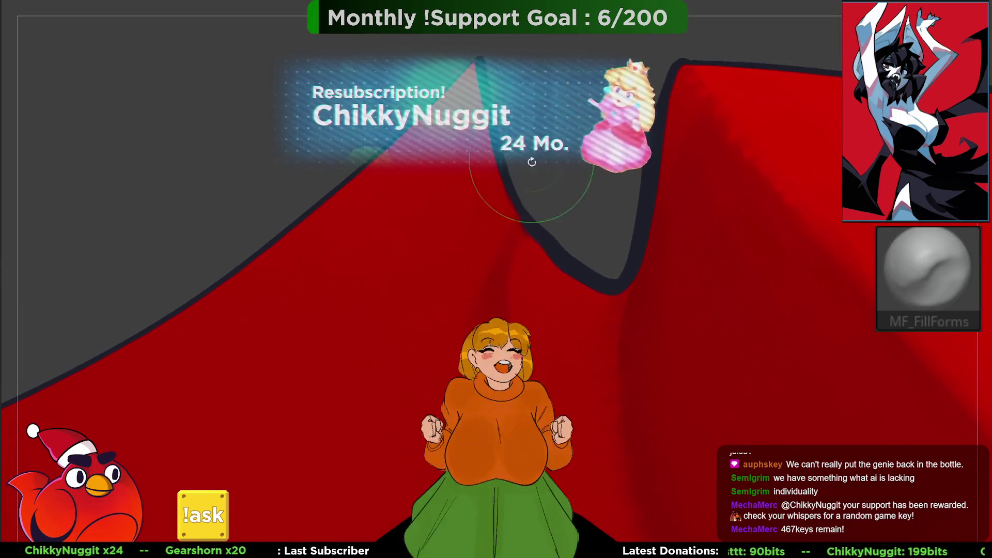
mouse_move(555, 201)
right_down()
mouse_move(542, 215)
mouse_move(551, 226)
right_up()
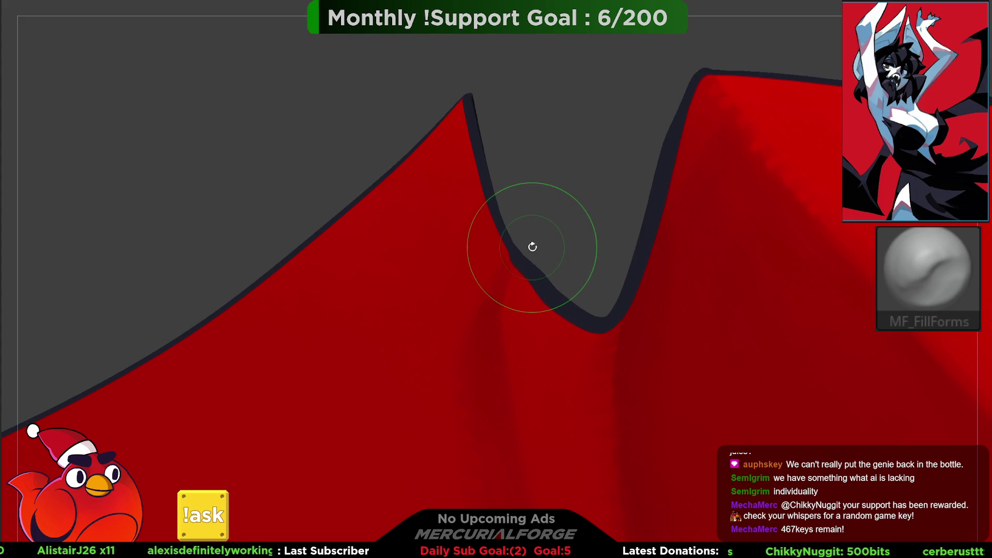
mouse_move(551, 208)
mouse_down()
mouse_move(579, 213)
mouse_move(535, 155)
mouse_move(567, 226)
mouse_move(560, 261)
mouse_move(666, 249)
mouse_up()
Step: Switch to TrimDynamic at the dark wing peak, then to masking near the tip
key(space)
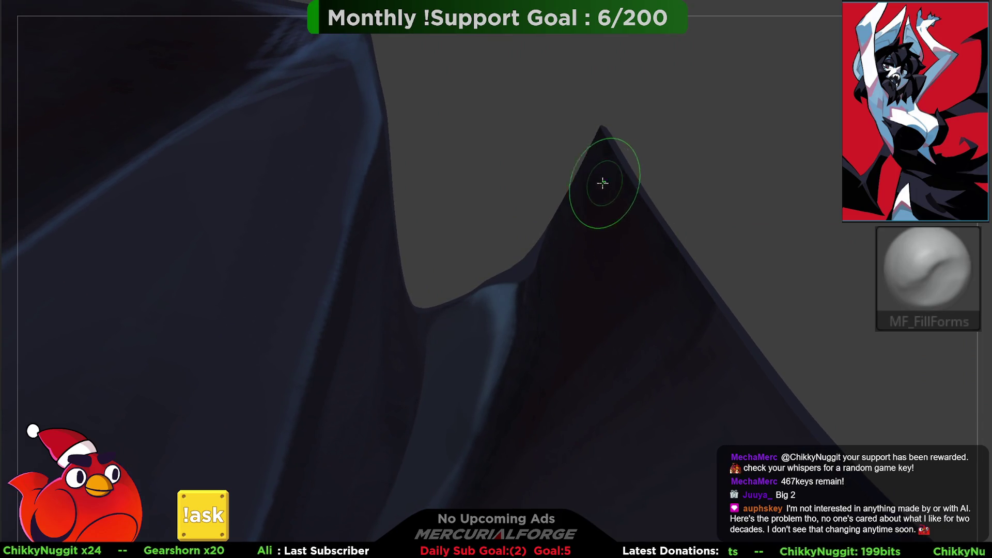
mouse_move(588, 228)
mouse_down()
mouse_move(576, 195)
mouse_move(569, 215)
mouse_move(571, 172)
mouse_move(550, 283)
mouse_up()
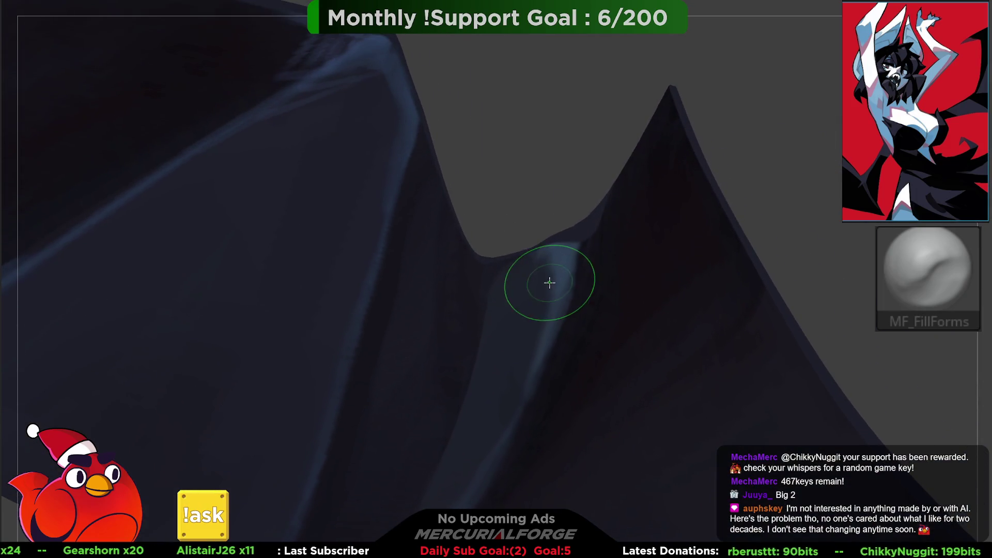
key(b)
key(t)
key(d)
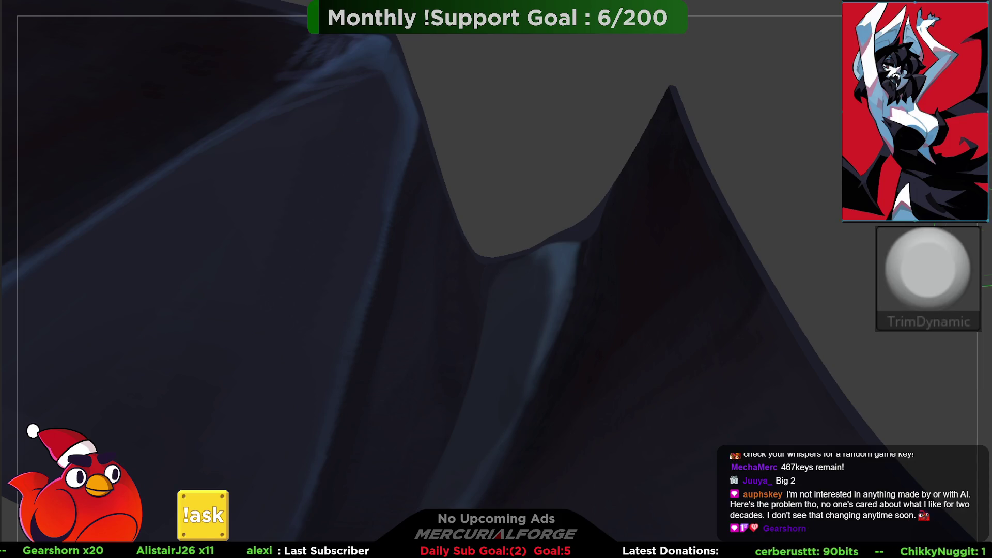
key(space)
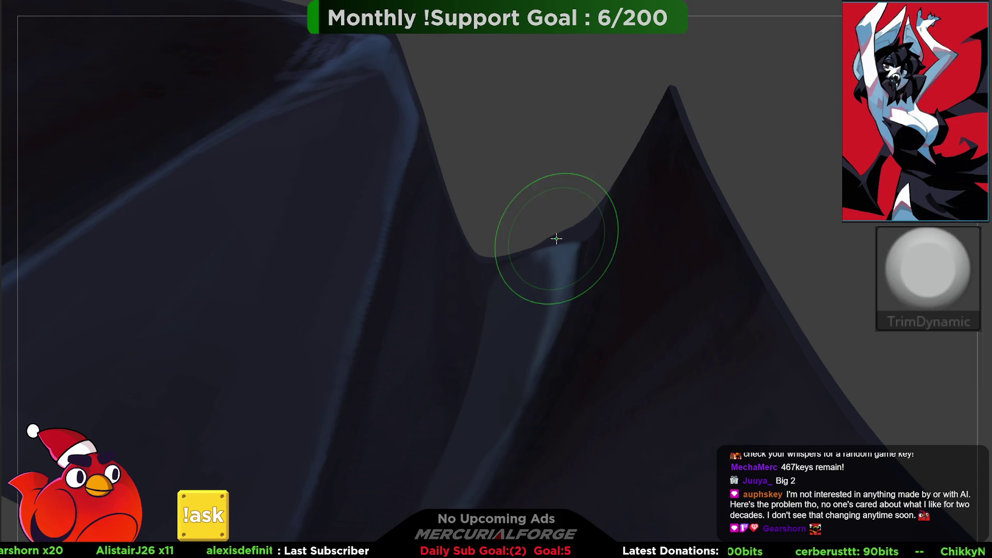
mouse_move(565, 209)
mouse_down()
mouse_move(562, 320)
mouse_move(562, 215)
mouse_up()
key(ctrl)
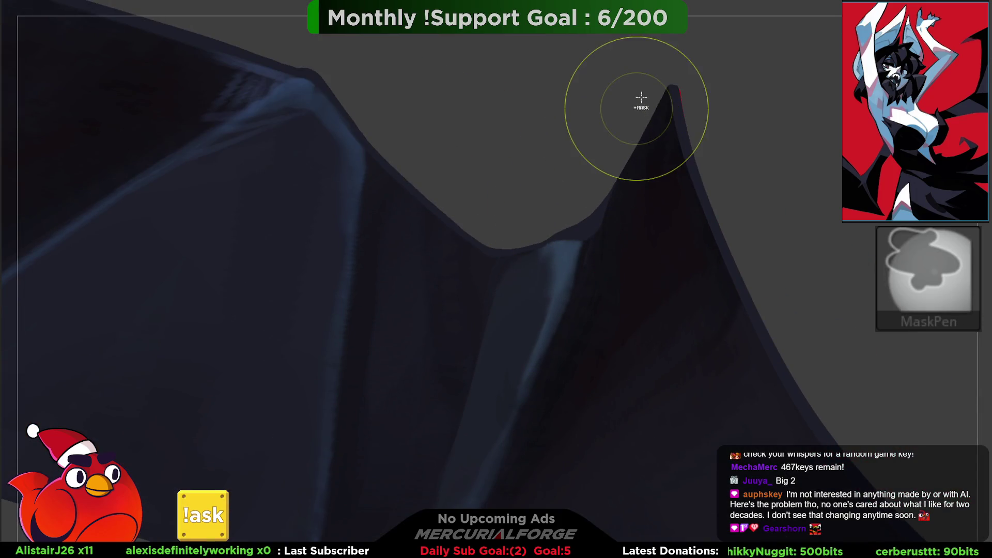
ctrl+click(629, 102)
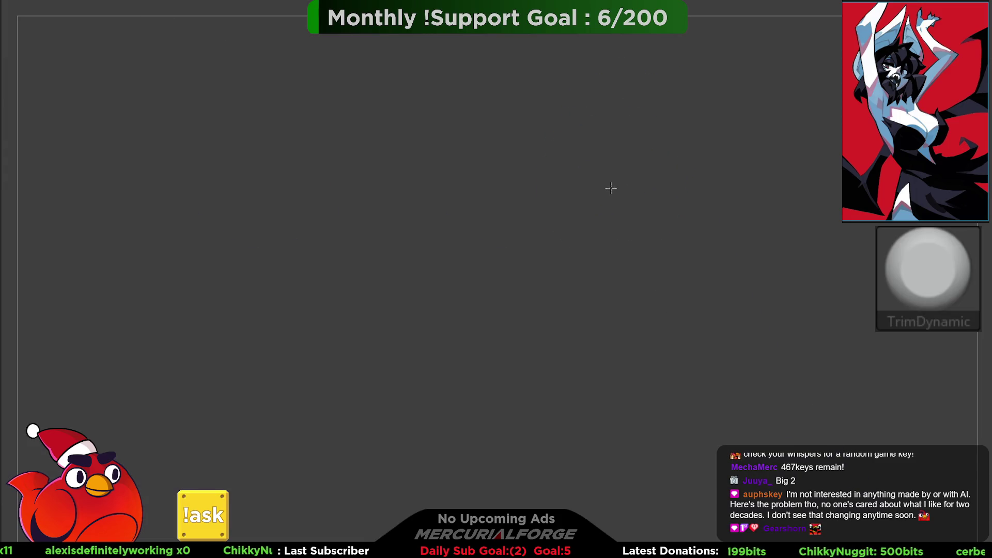
Step: Clip across the wing with ClipCurve strokes, accepting the Undo History warning
mouse_move(529, 189)
right_down()
mouse_move(585, 166)
mouse_move(522, 186)
mouse_move(549, 194)
right_up()
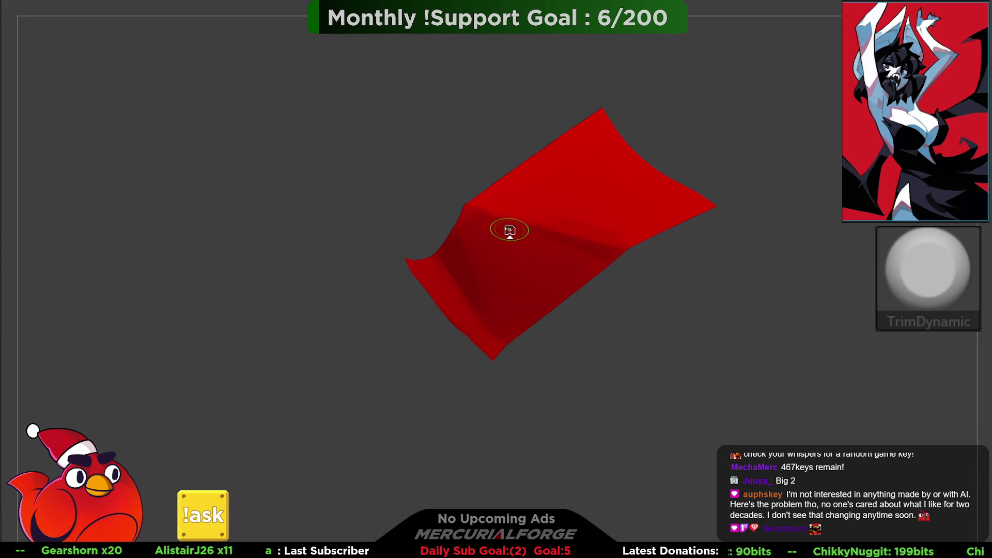
drag(625, 258, 611, 246)
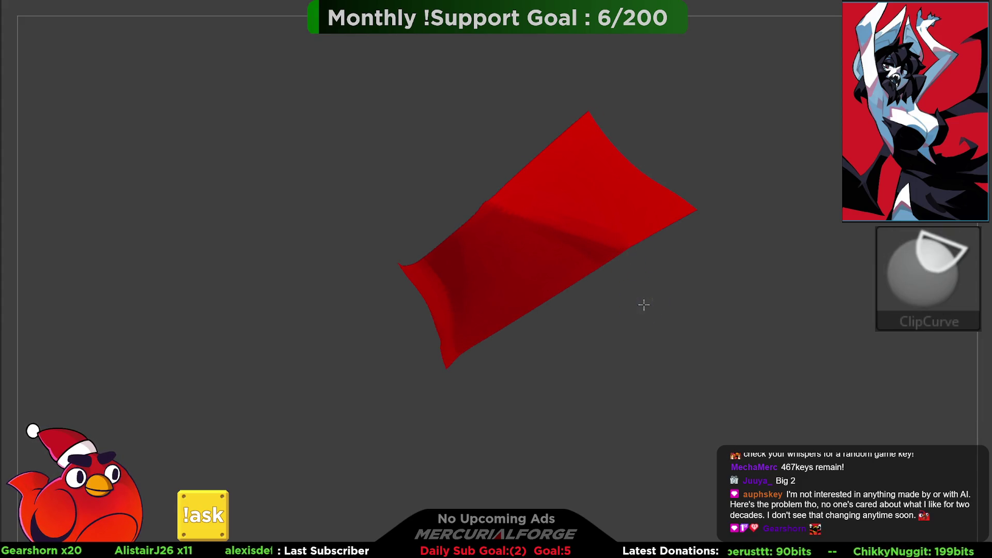
ctrl+shift+drag(642, 303, 584, 265)
click(647, 342)
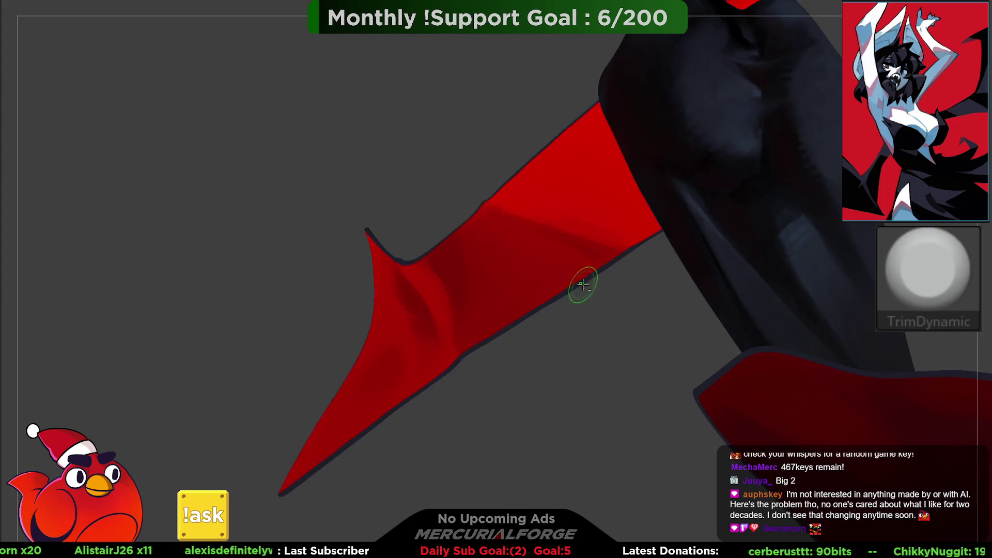
Step: Clip the red wing tip into a notched edge and isolate the red piece with SelectRect
mouse_move(584, 224)
mouse_down()
mouse_move(580, 281)
mouse_move(618, 288)
mouse_move(556, 211)
mouse_move(576, 265)
mouse_move(558, 275)
mouse_move(594, 266)
mouse_move(594, 250)
mouse_move(575, 281)
mouse_up()
right_drag(575, 281, 605, 223)
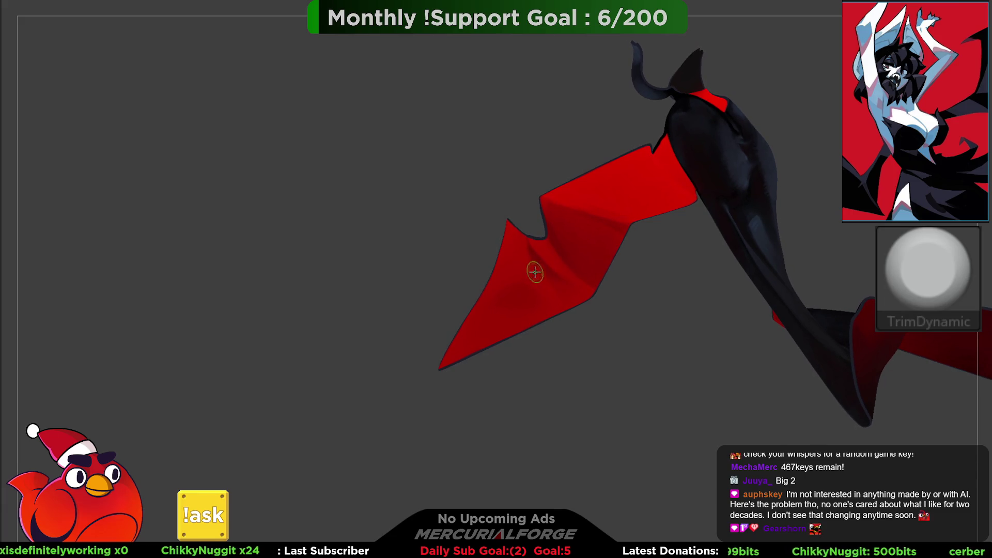
key(space)
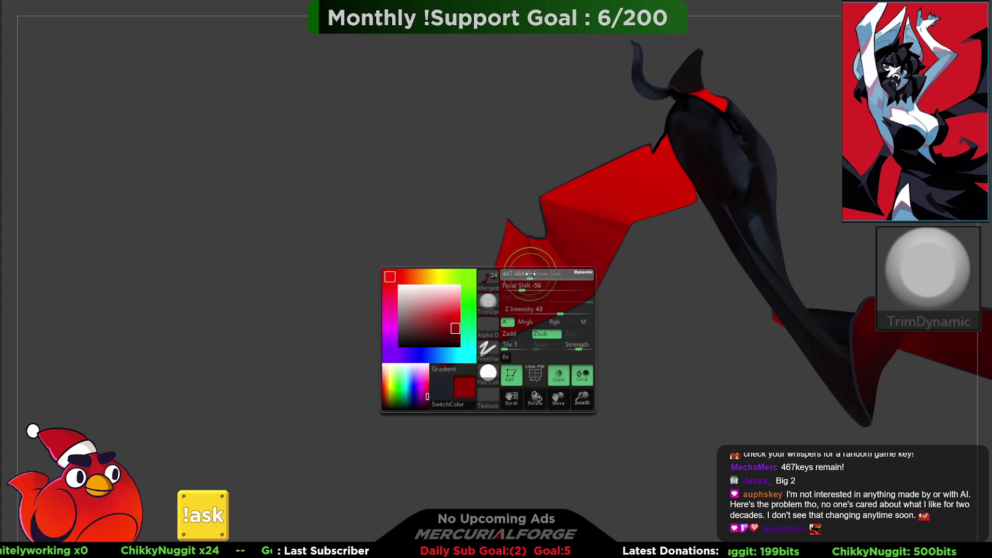
mouse_move(525, 301)
ctrl+shift+mouse_down()
mouse_move(575, 266)
mouse_move(571, 281)
ctrl+shift+mouse_up()
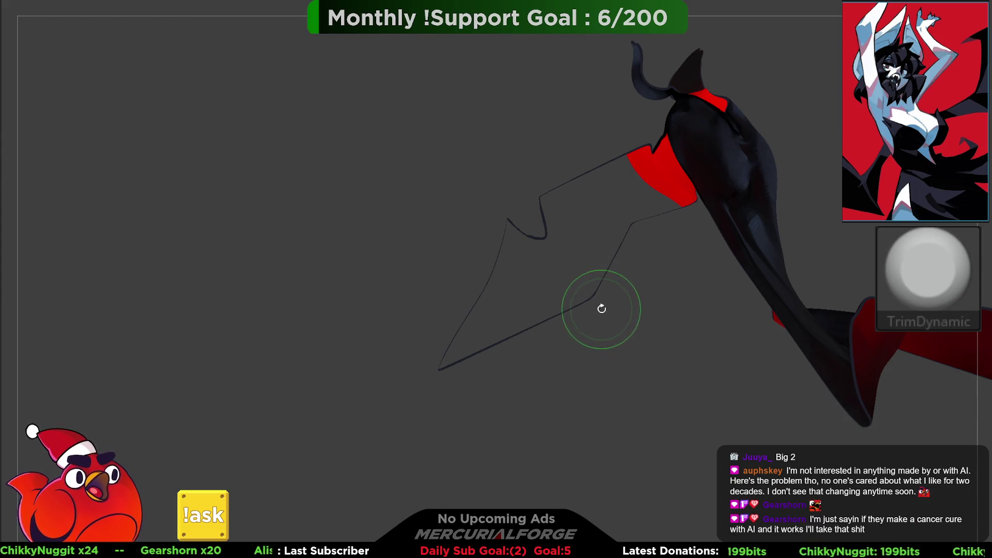
ctrl+shift+drag(574, 350, 570, 353)
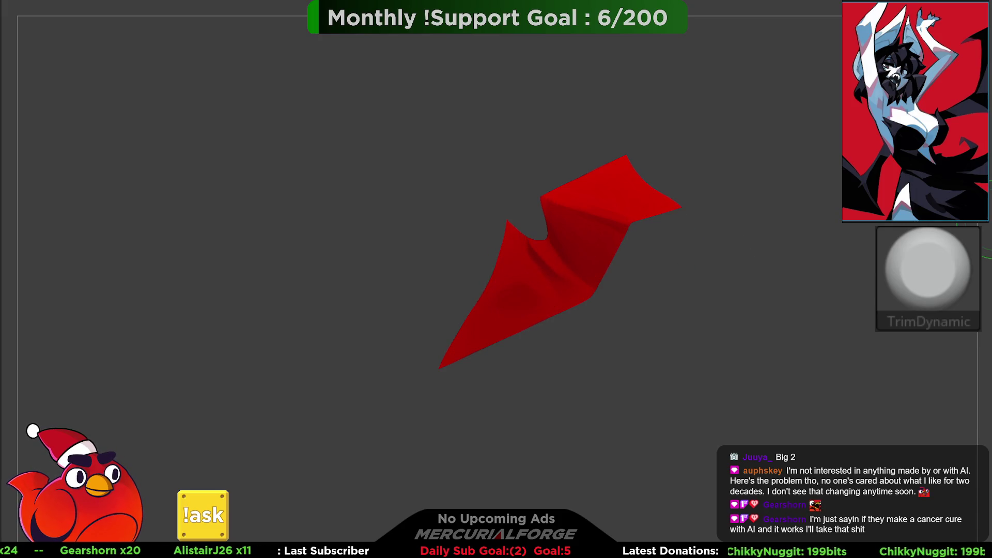
key(p)
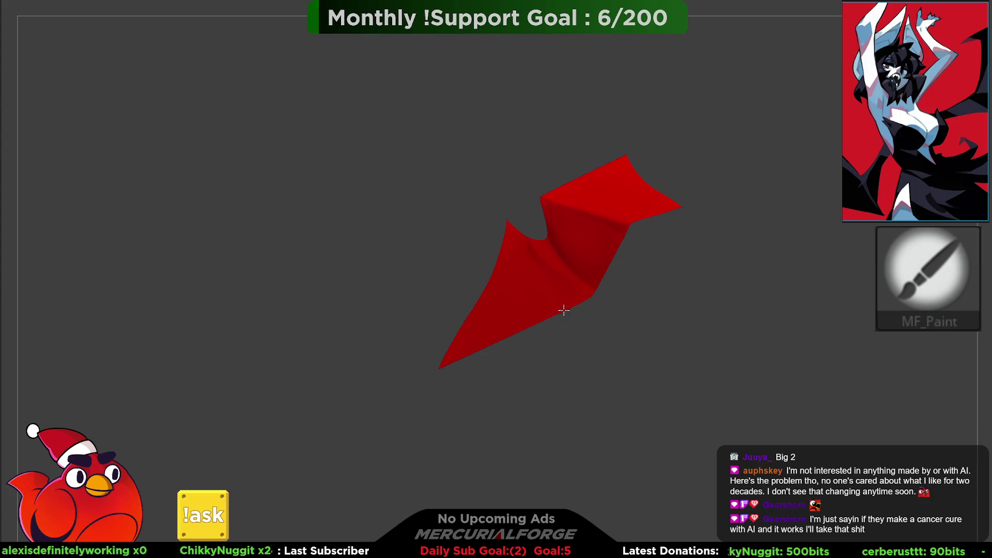
Step: Unhide all geometry and rotate the full character to view its back
ctrl+shift+click(639, 345)
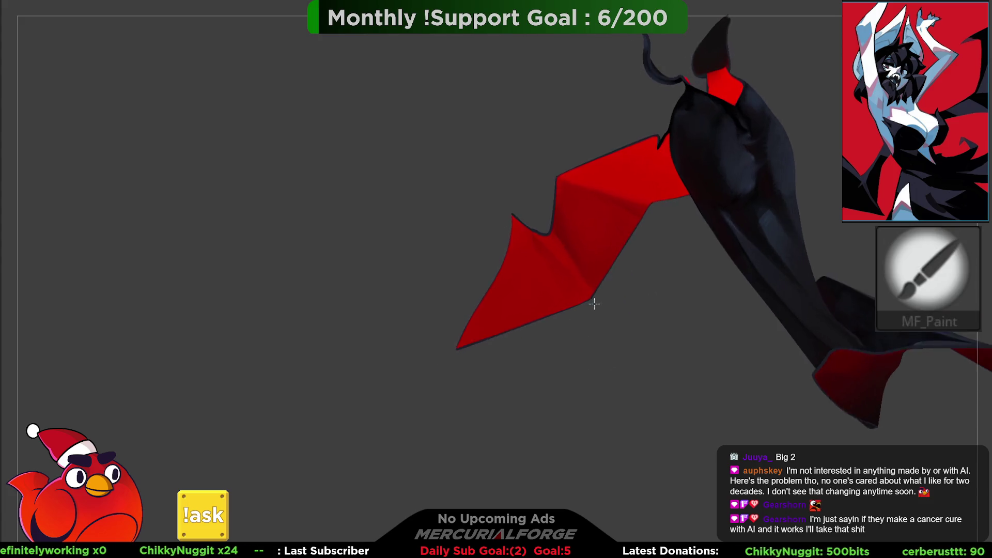
mouse_move(605, 309)
mouse_down()
mouse_move(591, 284)
mouse_move(558, 317)
mouse_move(588, 311)
mouse_move(557, 313)
mouse_up()
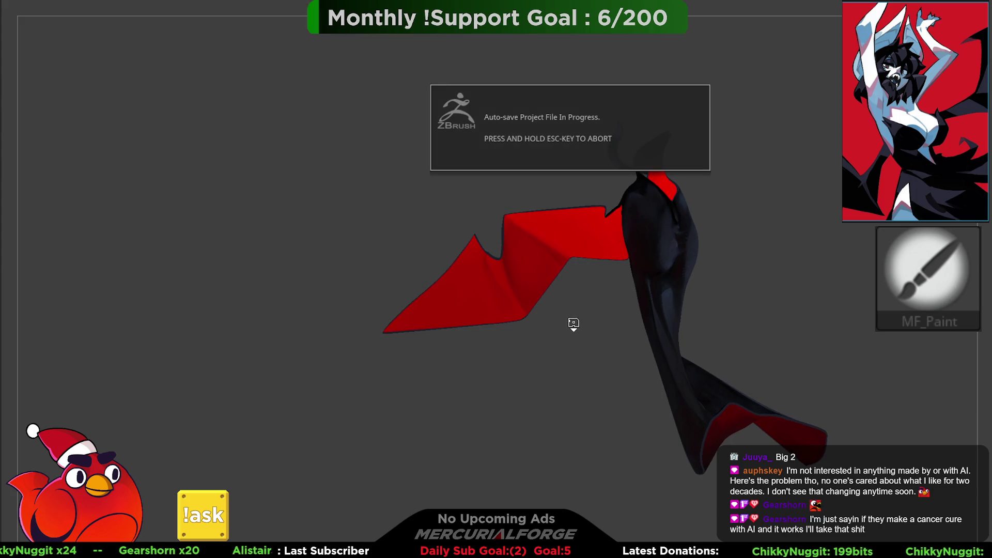
mouse_move(590, 269)
mouse_down()
mouse_move(518, 284)
mouse_move(571, 261)
mouse_up()
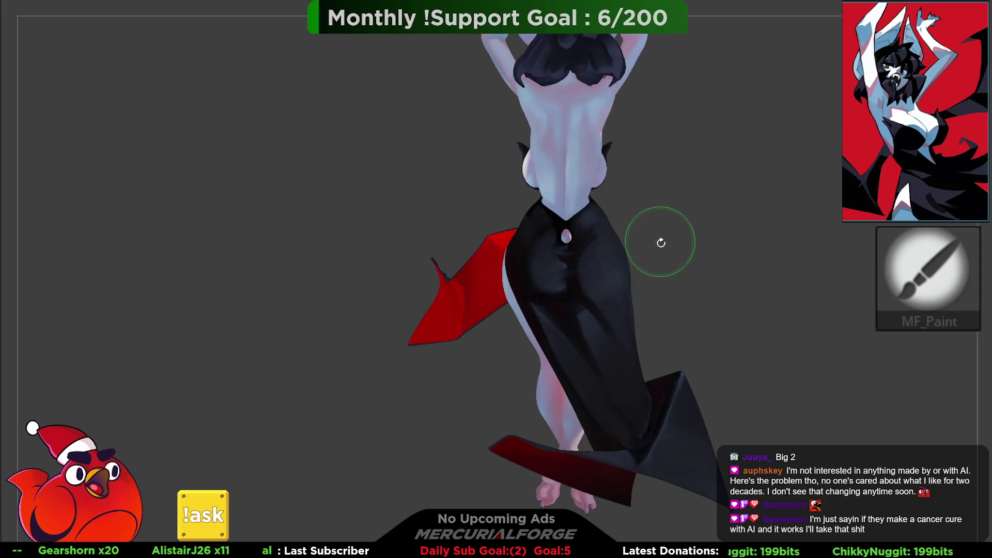
scroll(615, 222, up, 5)
scroll(546, 278, down, 2)
Step: Lower the MF_Paint Draw Size to about 214, keeping MF_Paint as the brush
key(space)
drag(523, 284, 510, 275)
scroll(523, 285, up, 3)
key(space)
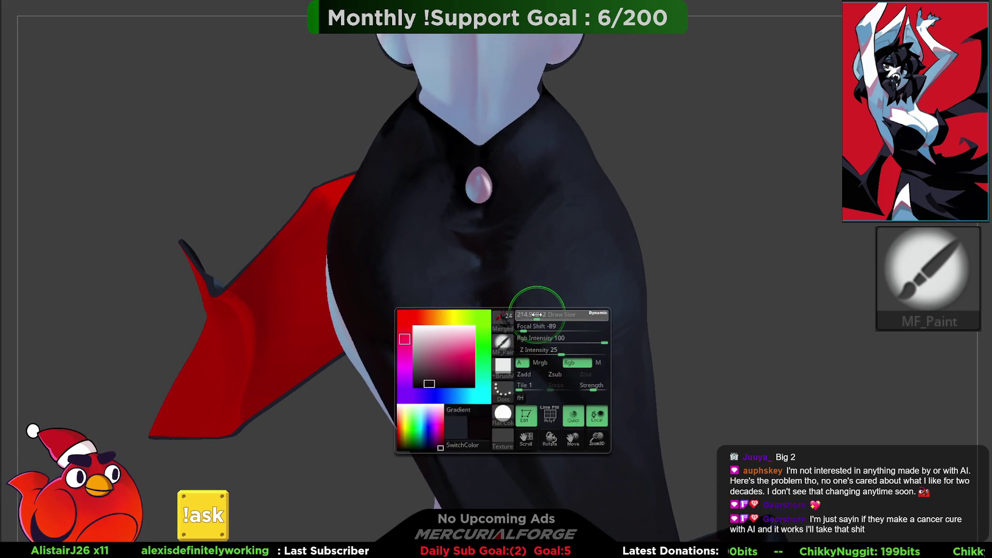
key(b)
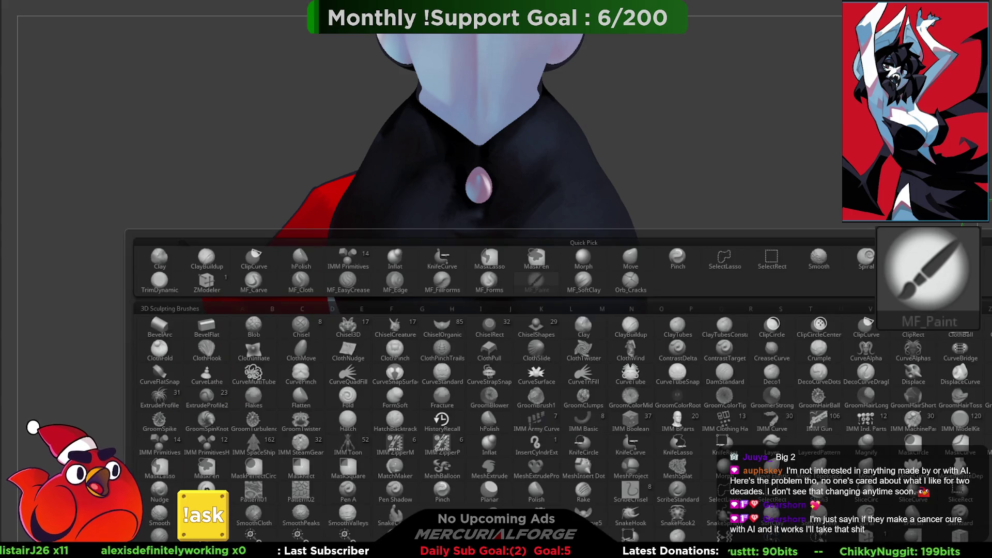
key(Escape)
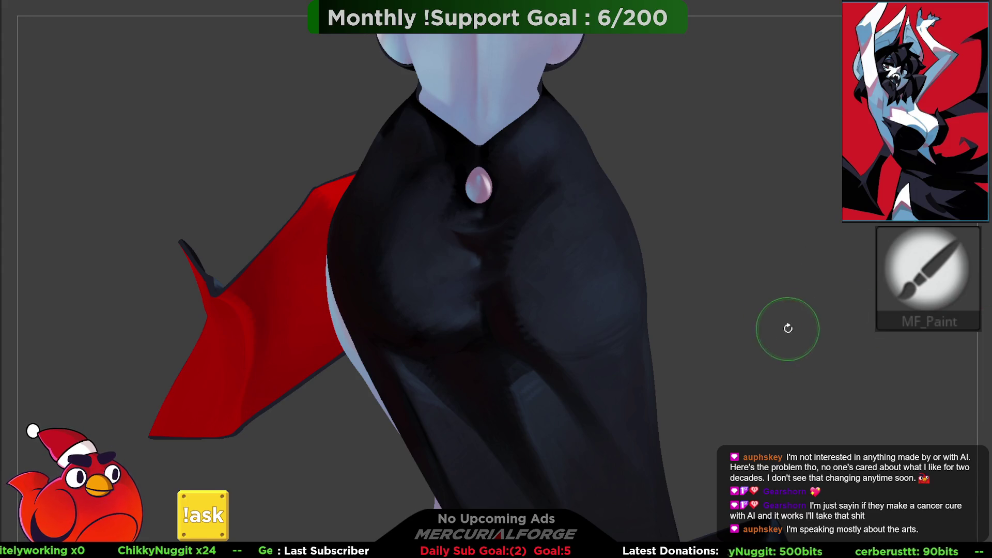
Step: Show the left tray and expand the curve editor in the stroke settings
key(Tab)
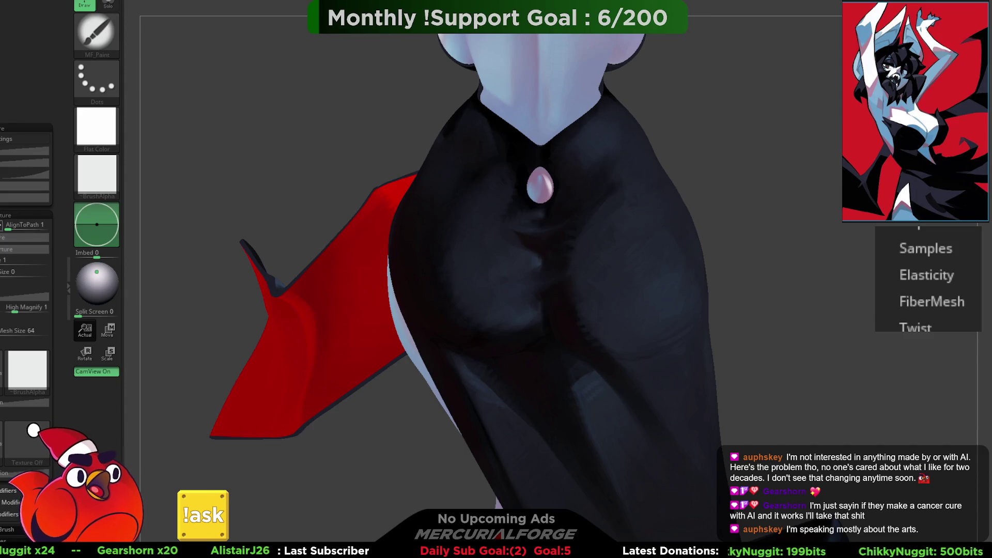
click(25, 174)
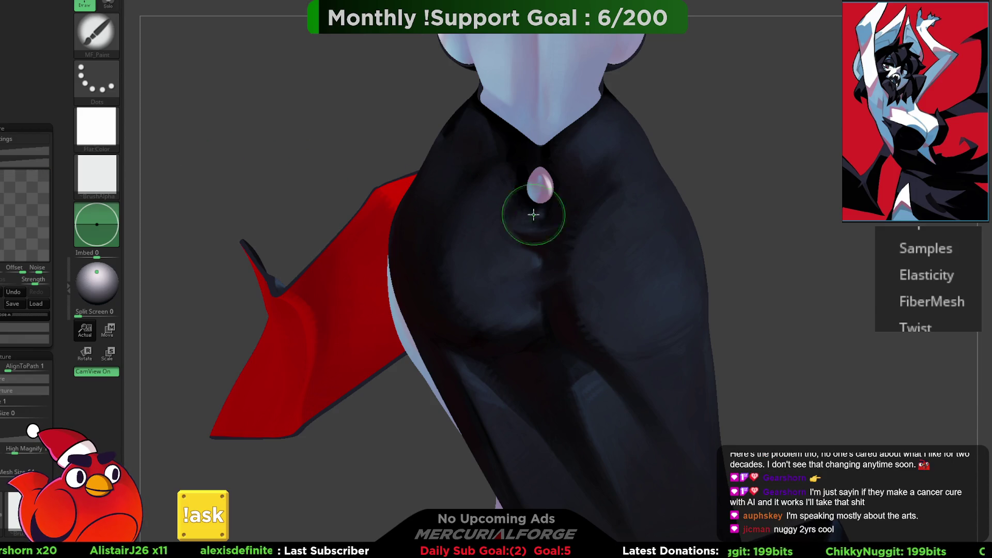
drag(723, 265, 730, 291)
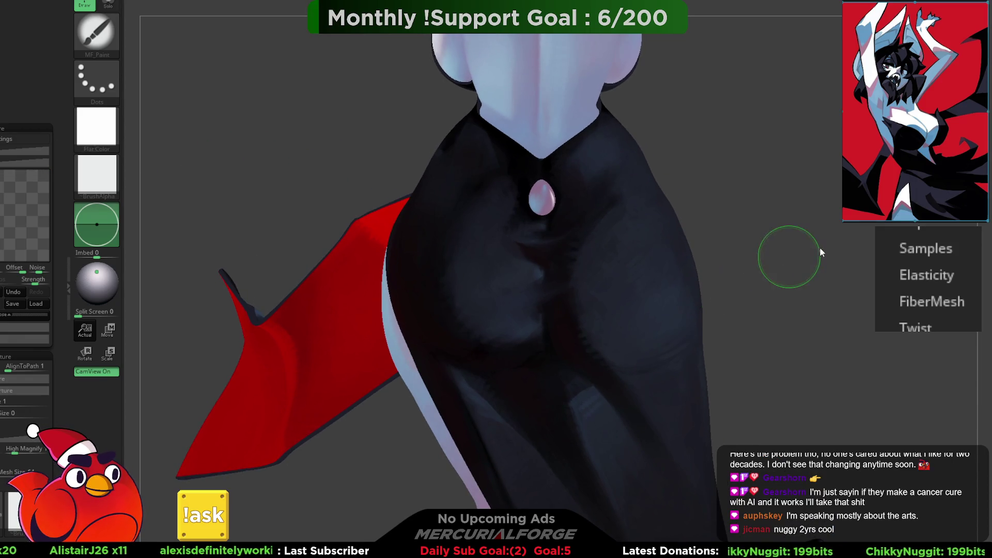
right_click(718, 226)
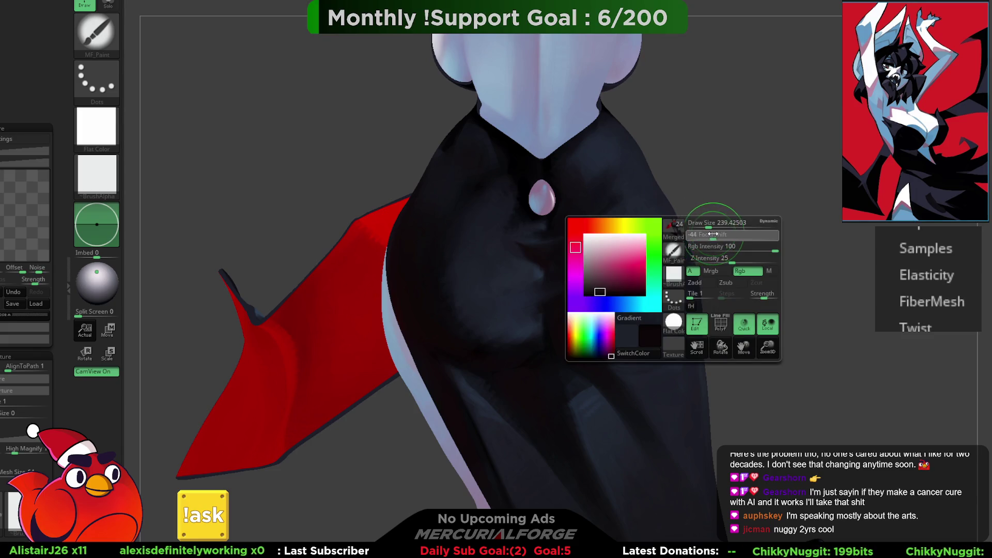
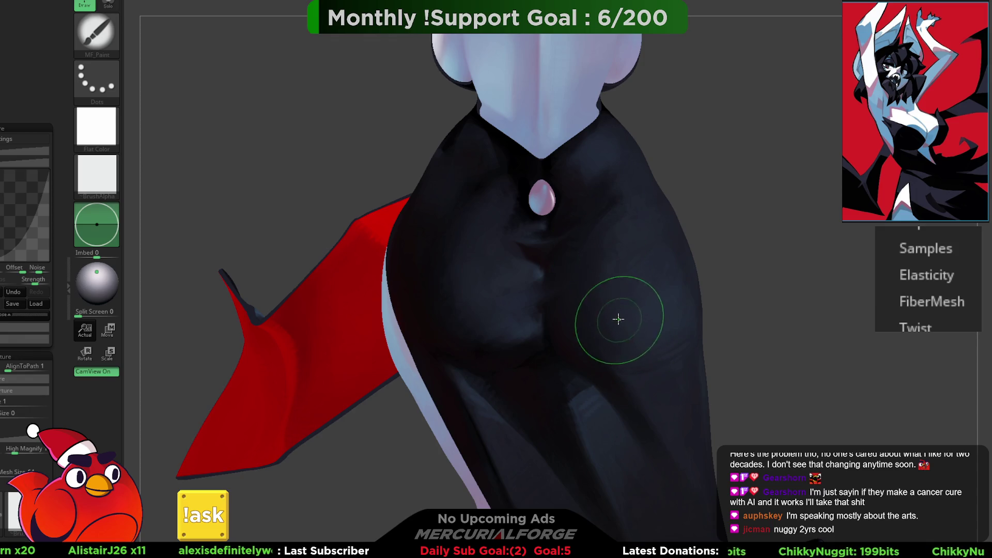
Step: Turn the model toward the collar and set MF_Paint to Focal Shift -100, Rgb Intensity 100
key(ctrl)
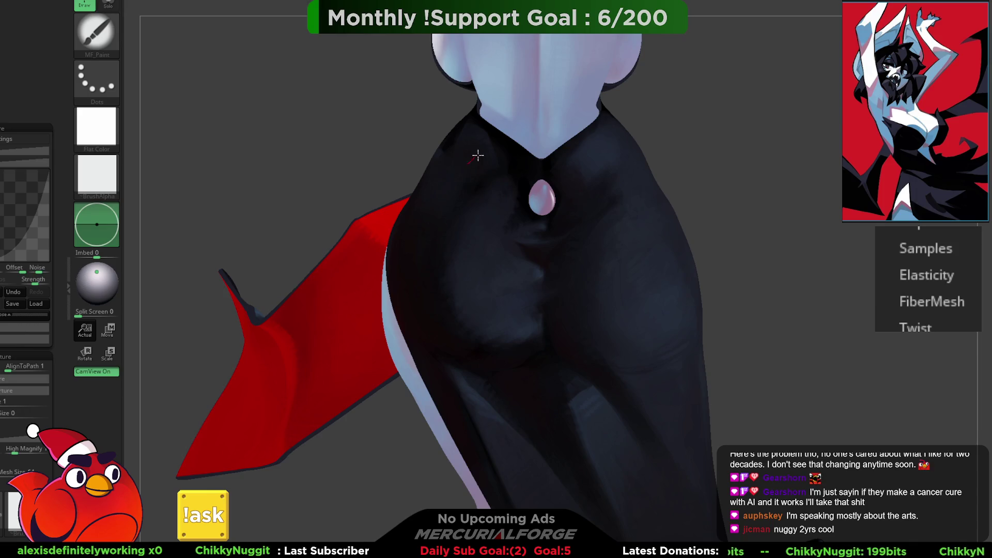
key(space)
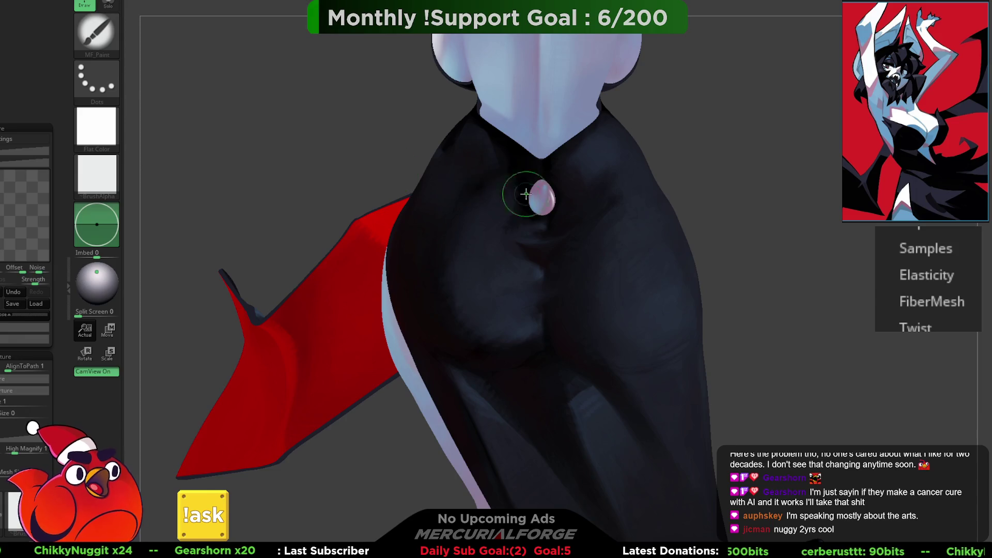
right_drag(518, 190, 538, 206)
key(space)
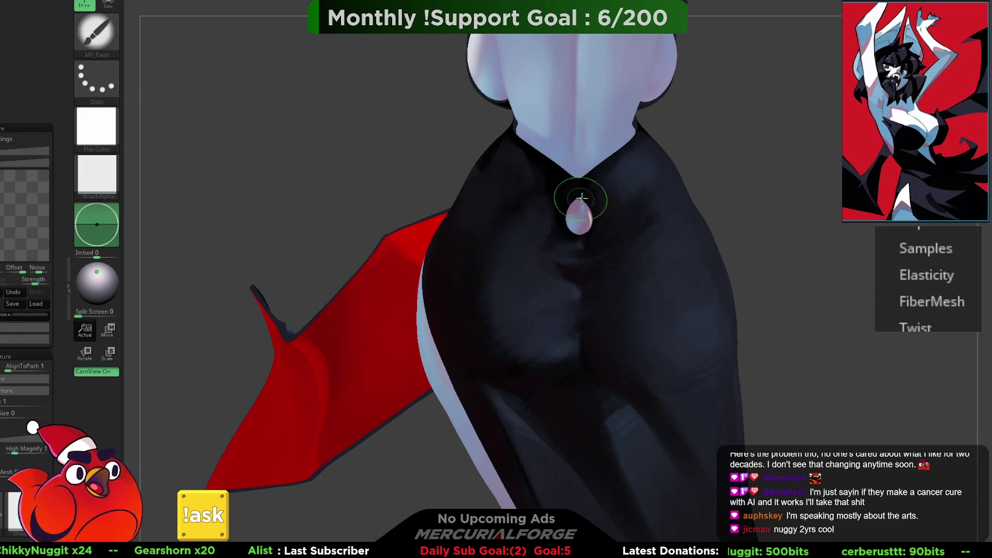
key(space)
mouse_move(653, 205)
mouse_down()
mouse_move(610, 201)
mouse_move(709, 208)
mouse_up()
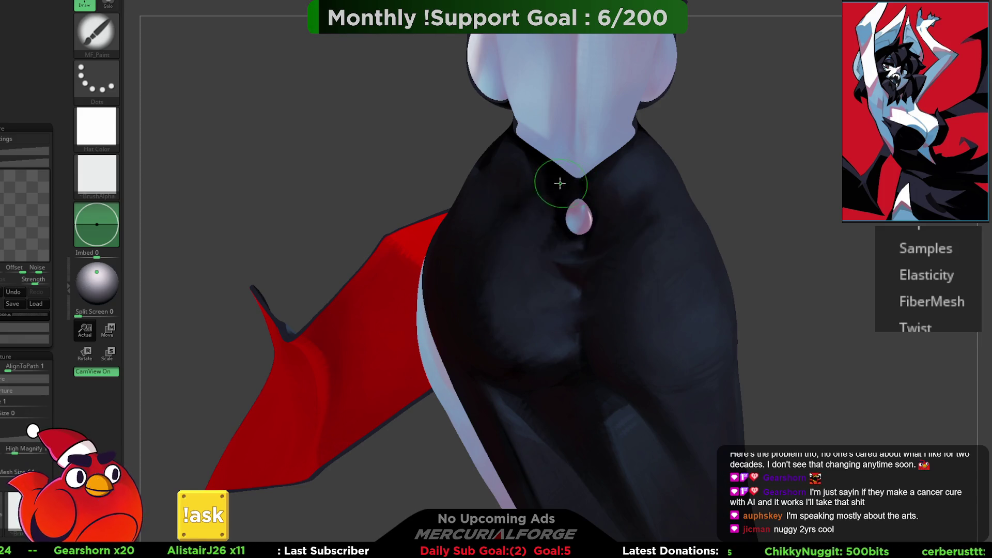
key(space)
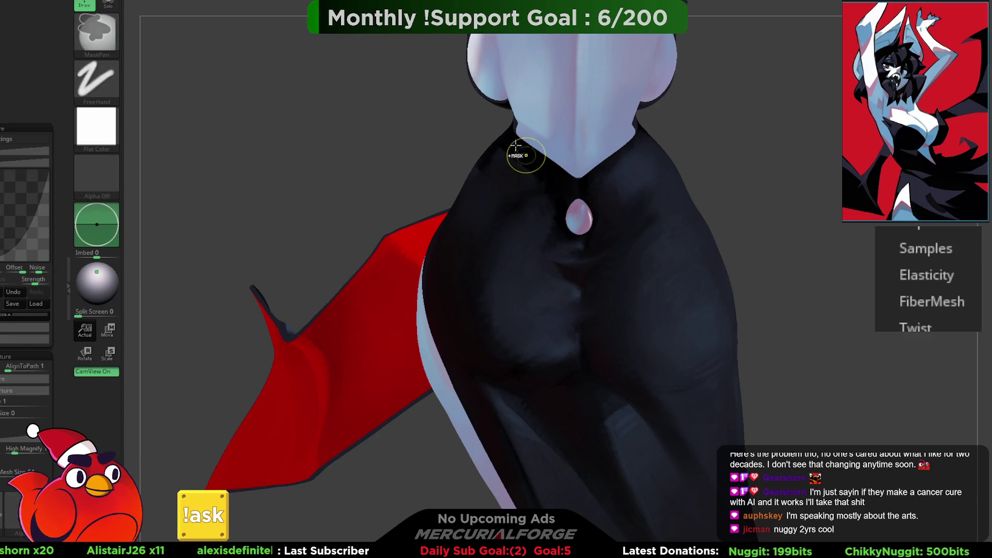
Step: Paint a dark stroke along the collar edge where the dress meets the neck
drag(519, 150, 528, 203)
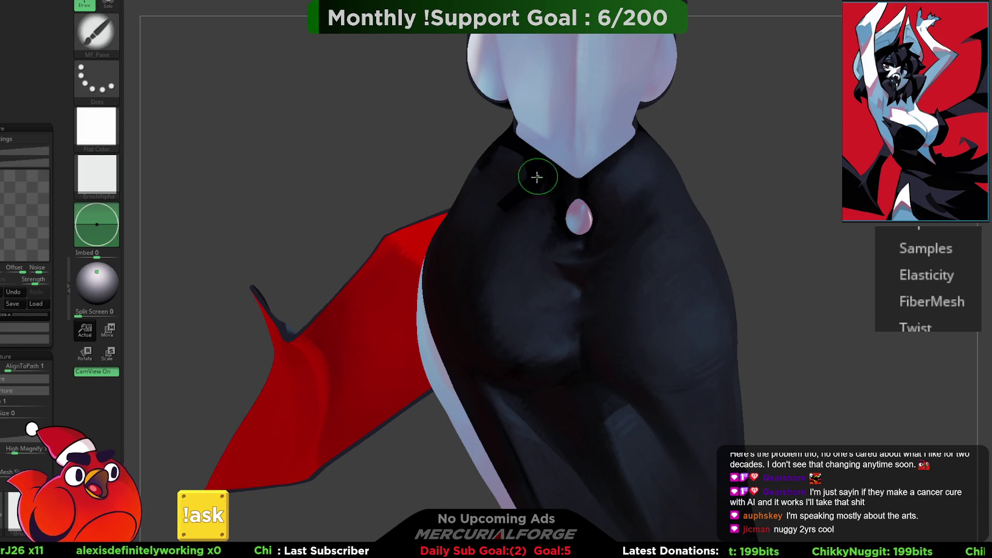
key(ctrl)
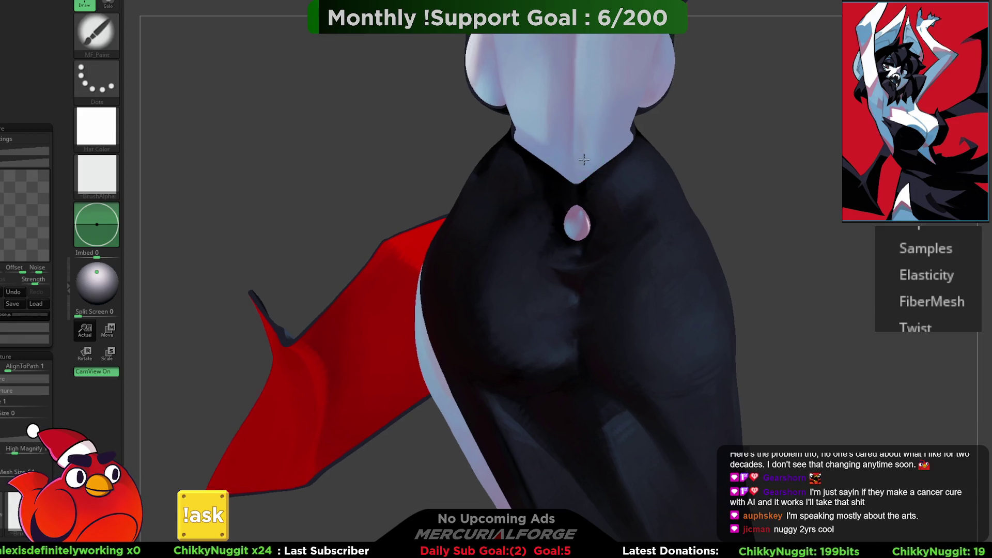
right_drag(603, 123, 554, 140)
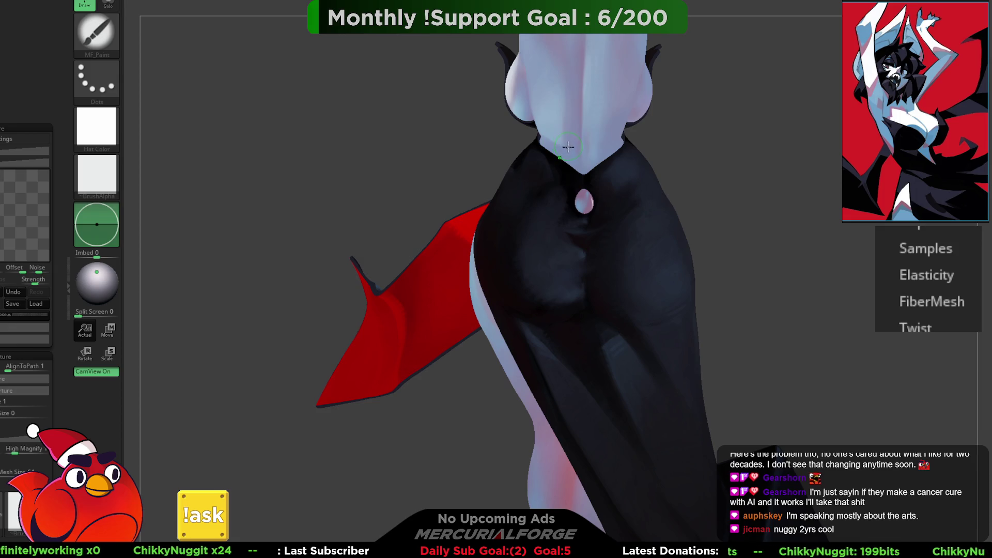
Step: Zoom out to the whole figure and switch to the TrimDynamic brush (BTD)
mouse_move(659, 217)
right_down()
mouse_move(599, 220)
mouse_move(571, 206)
mouse_move(567, 226)
mouse_move(598, 210)
mouse_move(627, 215)
mouse_move(565, 267)
mouse_move(786, 207)
right_up()
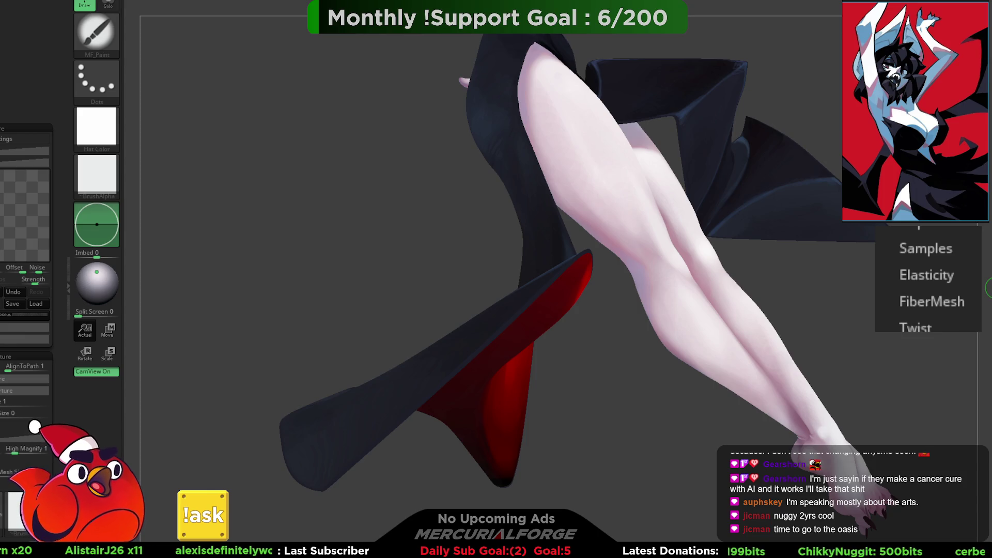
key(b)
key(t)
key(d)
Step: Orbit around the legs and cape, then hide the left tray and turn the figure front-on
key(space)
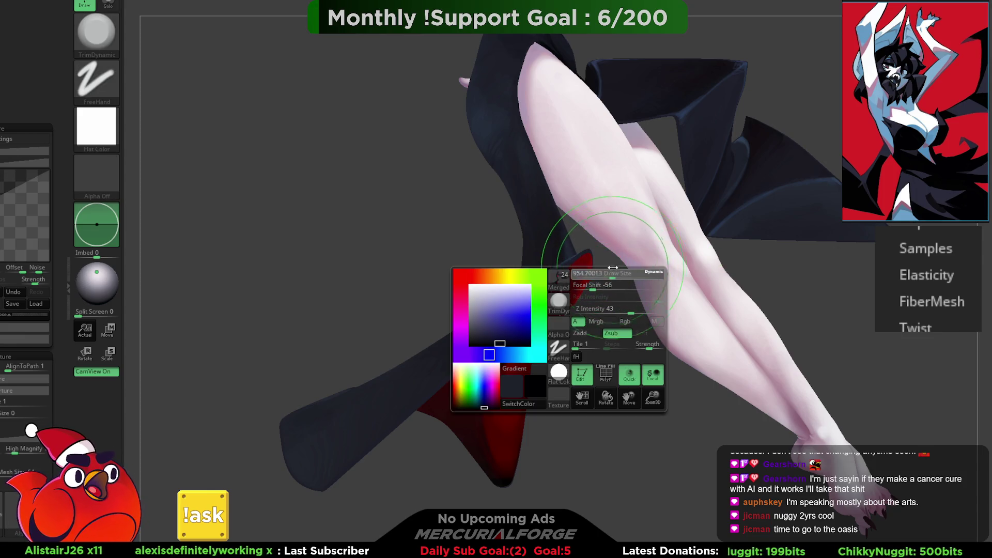
right_drag(600, 251, 571, 209)
key(space)
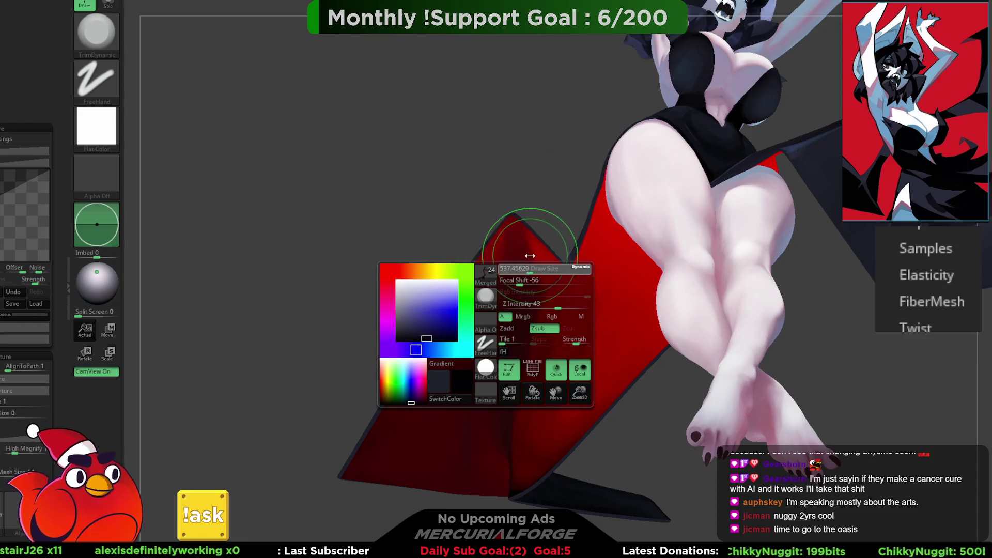
scroll(543, 244, up, 2)
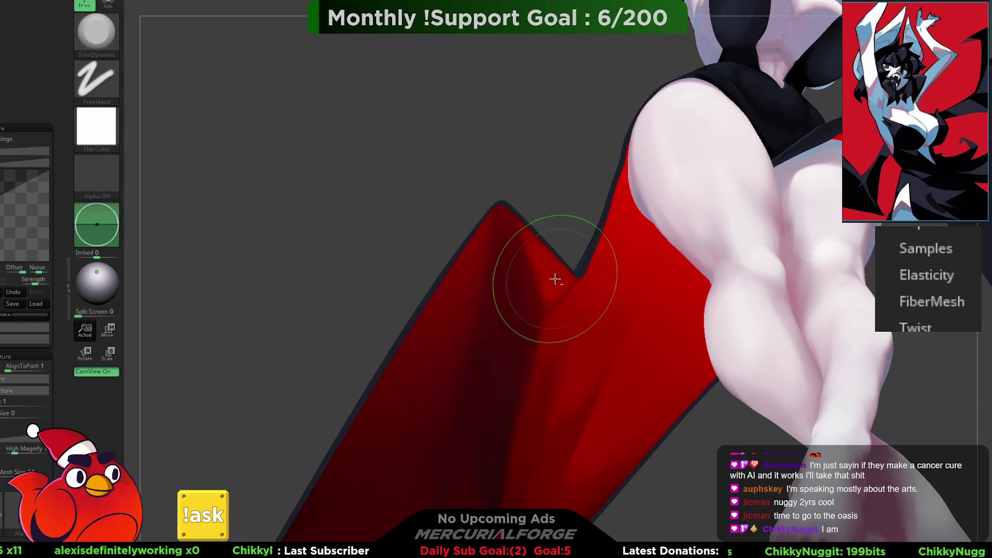
mouse_move(549, 268)
right_down()
mouse_move(554, 250)
mouse_move(572, 262)
mouse_move(527, 317)
mouse_move(540, 359)
mouse_move(574, 324)
mouse_move(569, 279)
mouse_move(580, 310)
mouse_move(561, 249)
mouse_move(566, 222)
mouse_move(678, 302)
mouse_move(697, 327)
mouse_move(247, 252)
right_up()
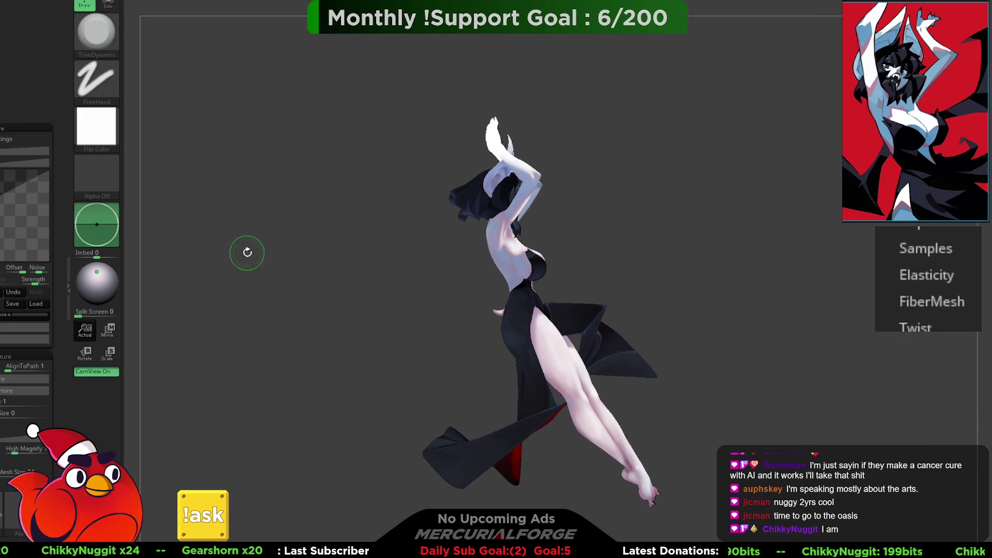
click(63, 273)
mouse_move(412, 259)
right_down()
mouse_move(677, 239)
mouse_move(733, 257)
mouse_move(714, 270)
mouse_move(733, 255)
mouse_move(686, 253)
mouse_move(671, 239)
mouse_move(685, 247)
right_up()
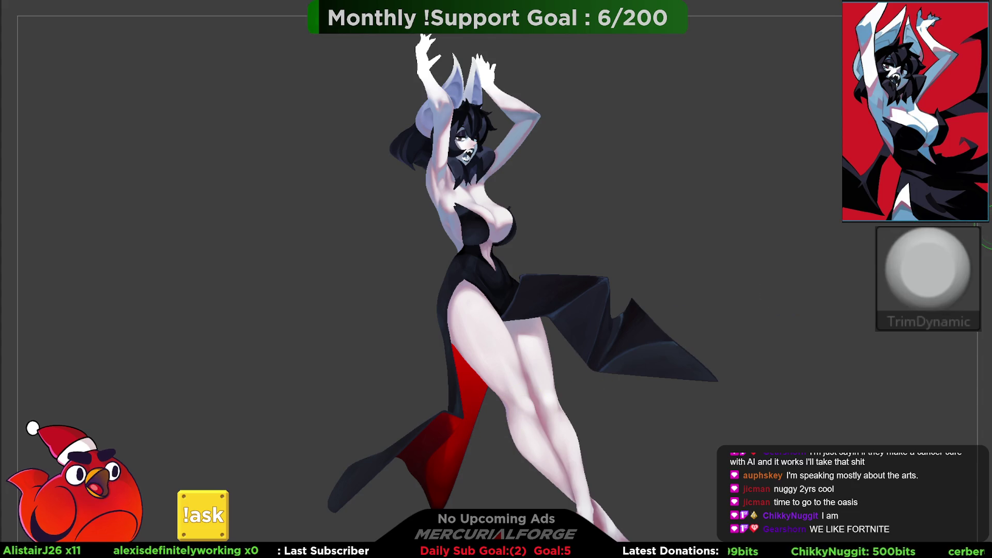
key(p)
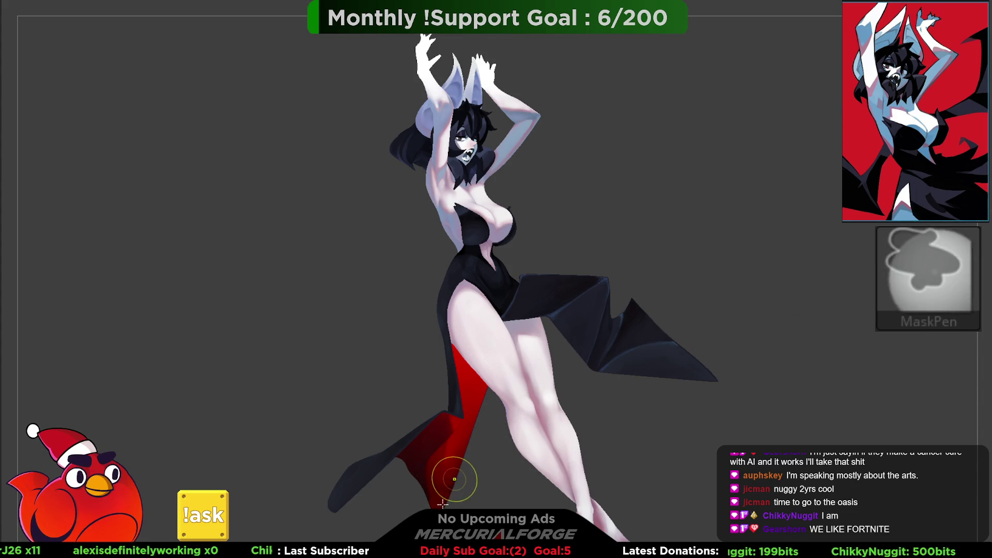
key(space)
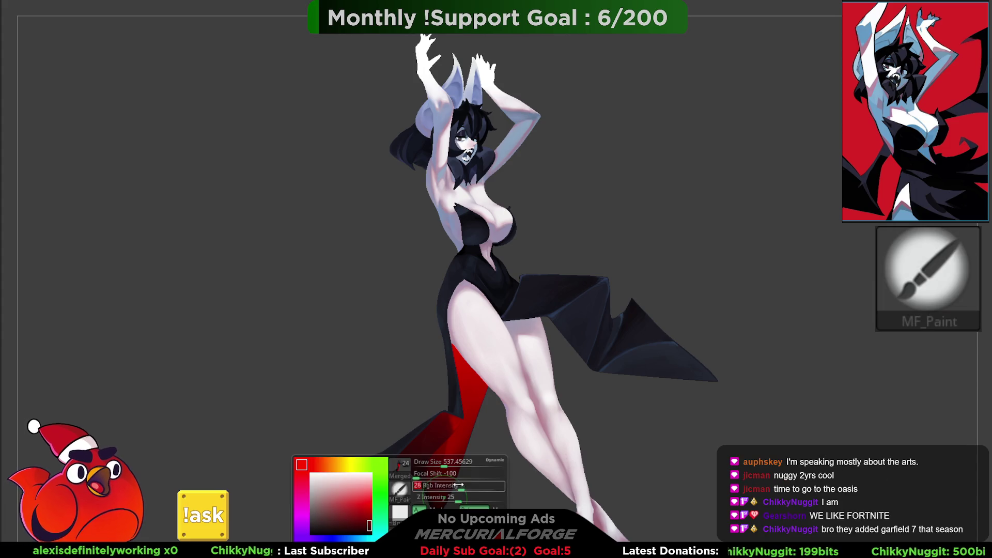
drag(452, 506, 583, 495)
mouse_move(485, 503)
mouse_down()
mouse_move(491, 487)
mouse_move(504, 496)
mouse_up()
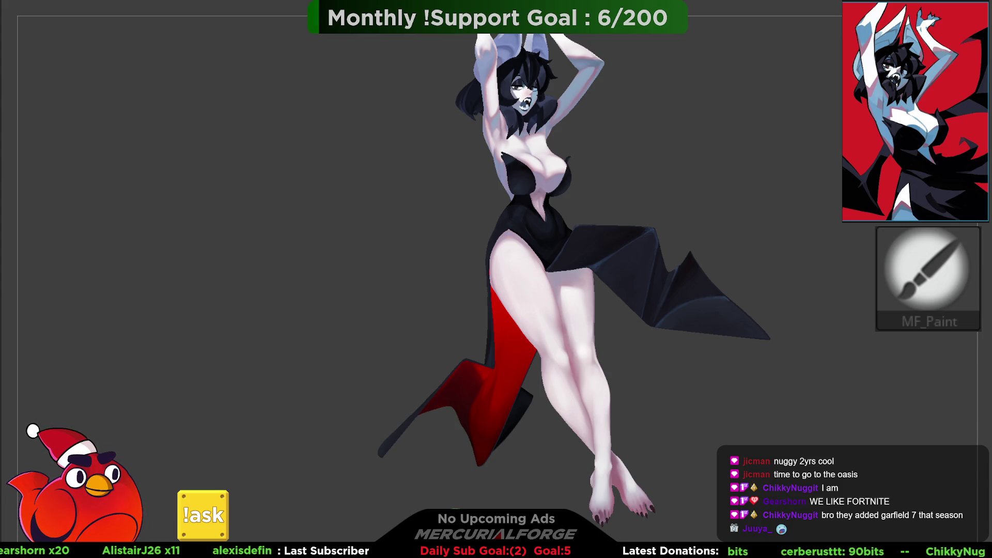
mouse_move(703, 203)
mouse_down()
mouse_move(682, 255)
mouse_move(664, 240)
mouse_up()
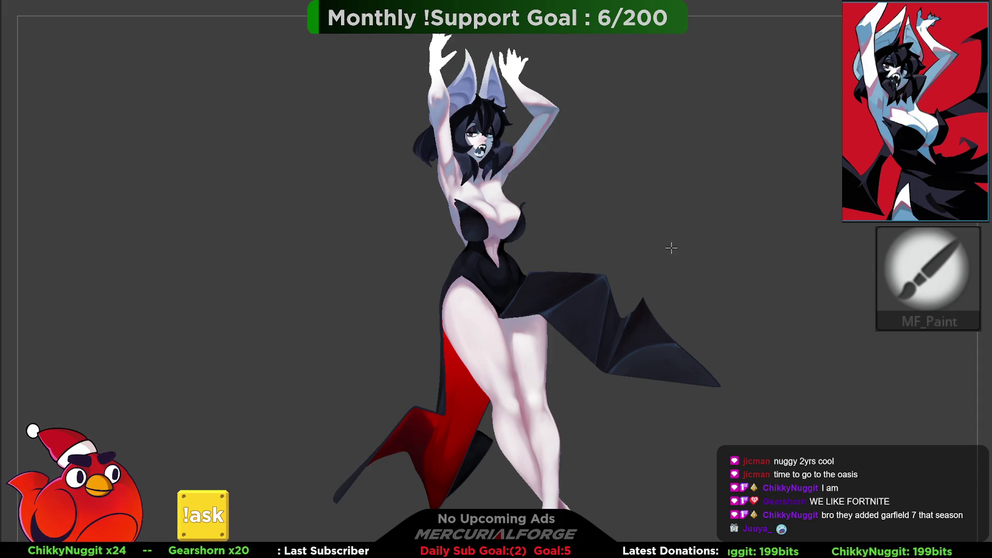
drag(671, 248, 676, 212)
drag(586, 50, 638, 182)
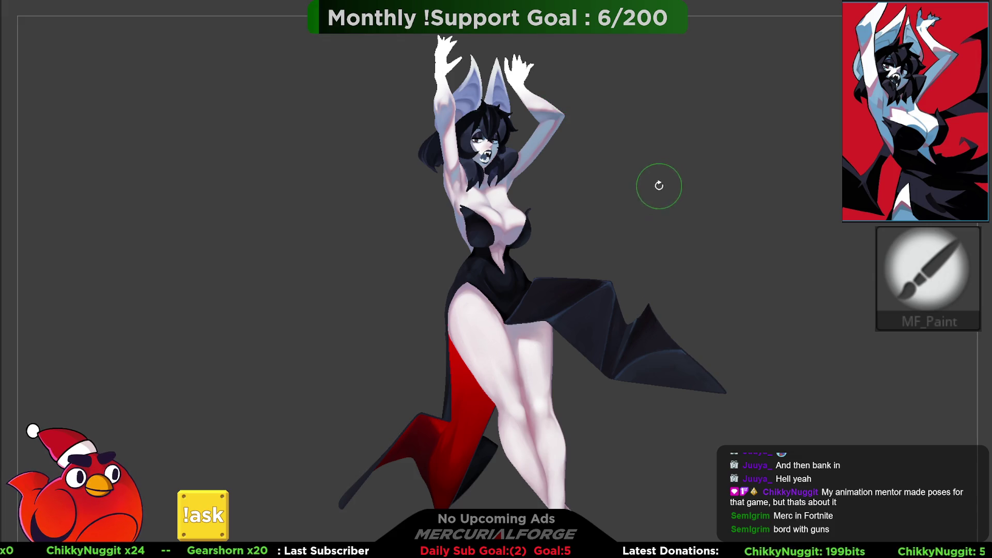
drag(665, 212, 674, 215)
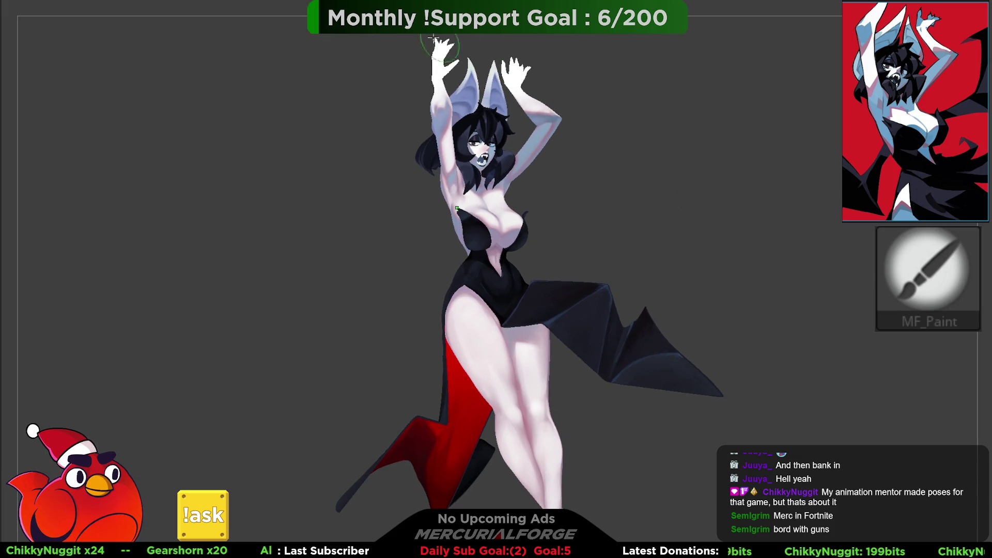
key(Tab)
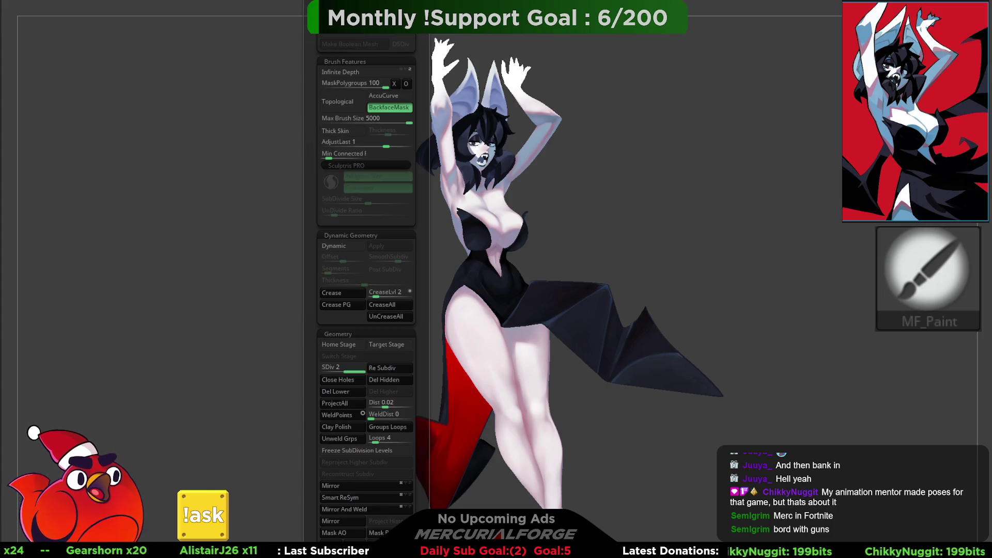
key(Tab)
key(Tab)
key(Tab)
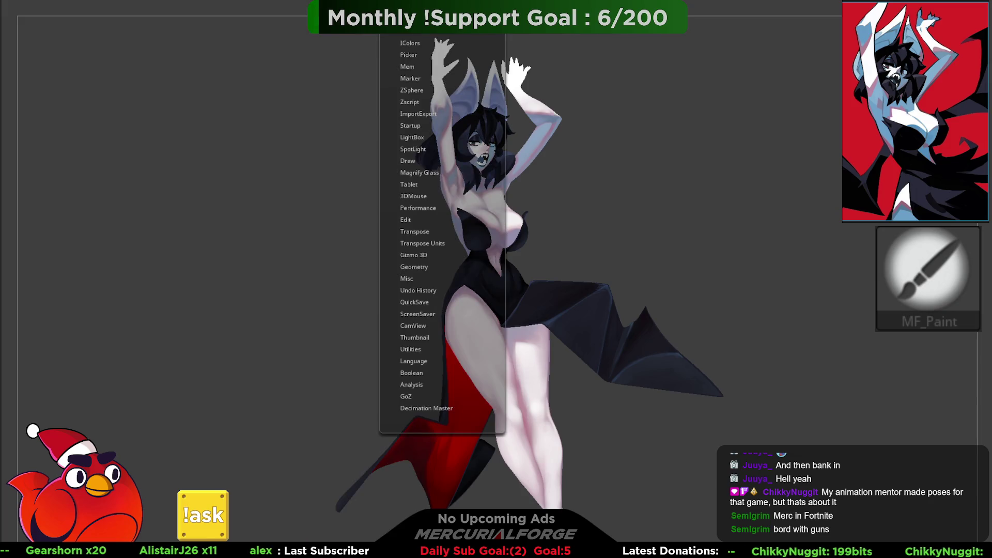
key(Tab)
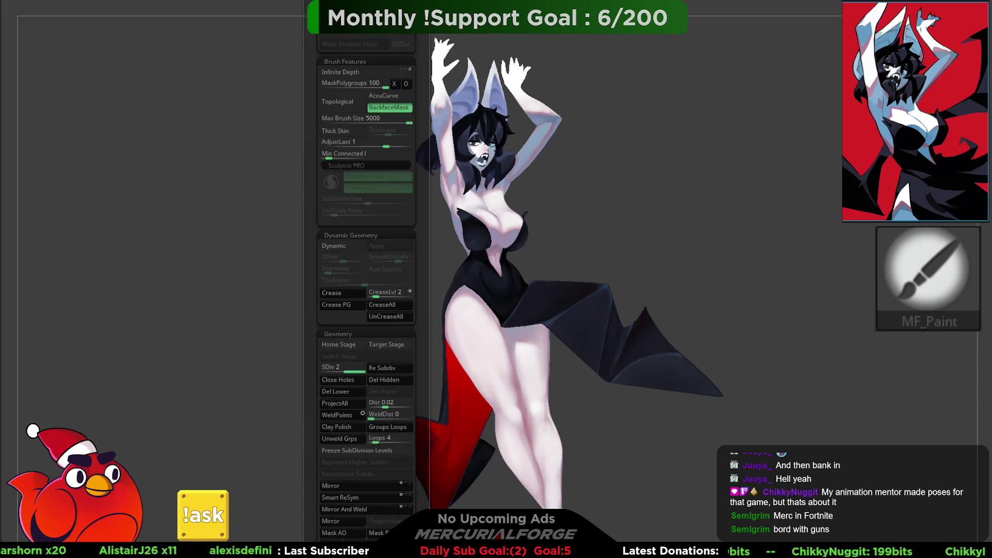
key(Tab)
key(Tab)
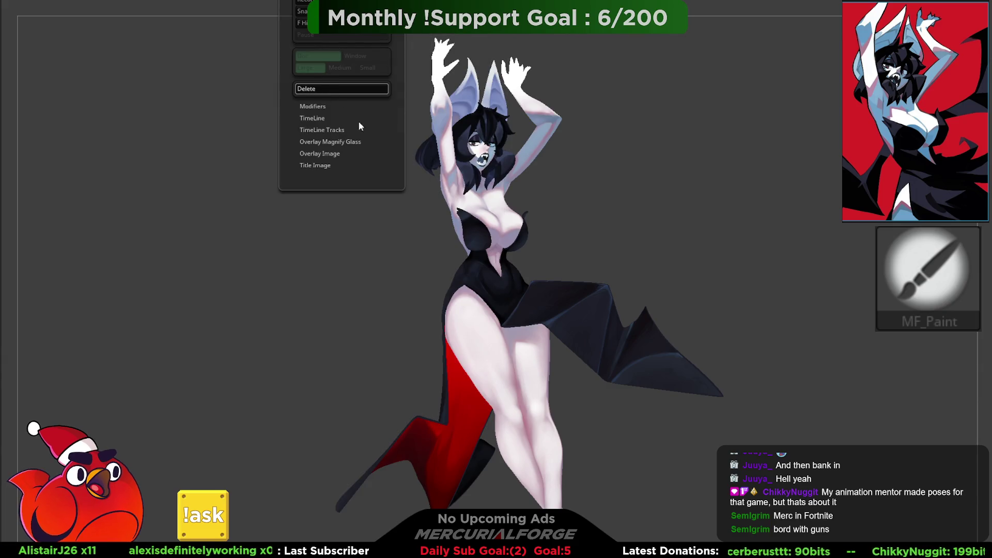
mouse_move(679, 271)
mouse_down()
mouse_move(715, 258)
mouse_move(680, 219)
mouse_move(692, 230)
mouse_up()
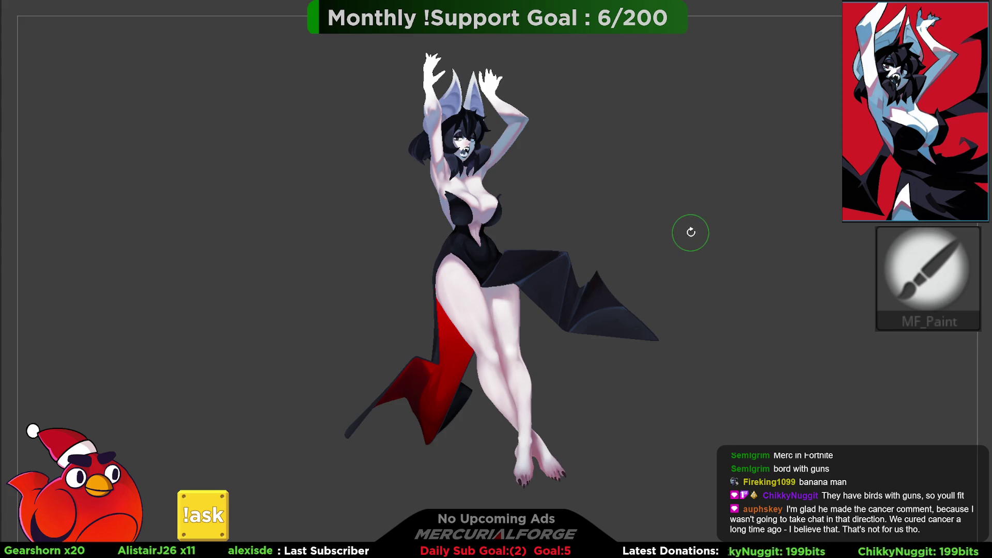
right_click(685, 206)
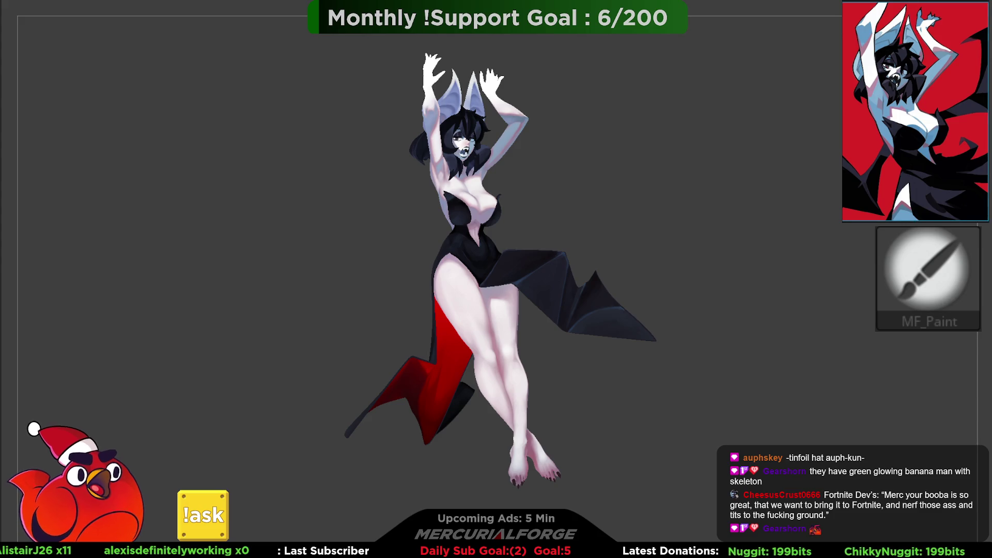
mouse_move(640, 243)
middle_down()
mouse_move(649, 242)
mouse_move(638, 228)
mouse_move(669, 239)
mouse_move(693, 221)
mouse_move(692, 262)
mouse_move(682, 250)
mouse_move(693, 240)
mouse_move(573, 106)
middle_up()
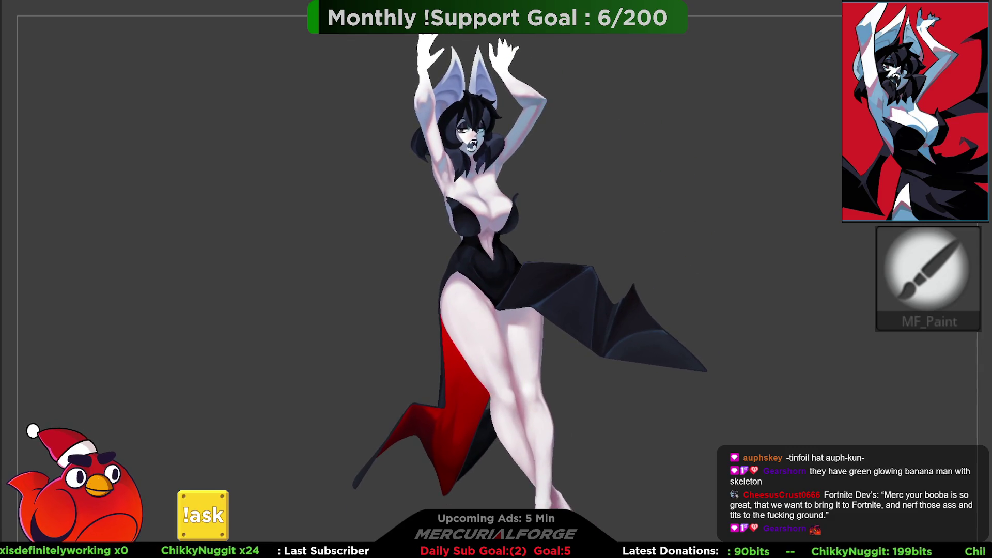
right_click(287, 47)
click(320, 130)
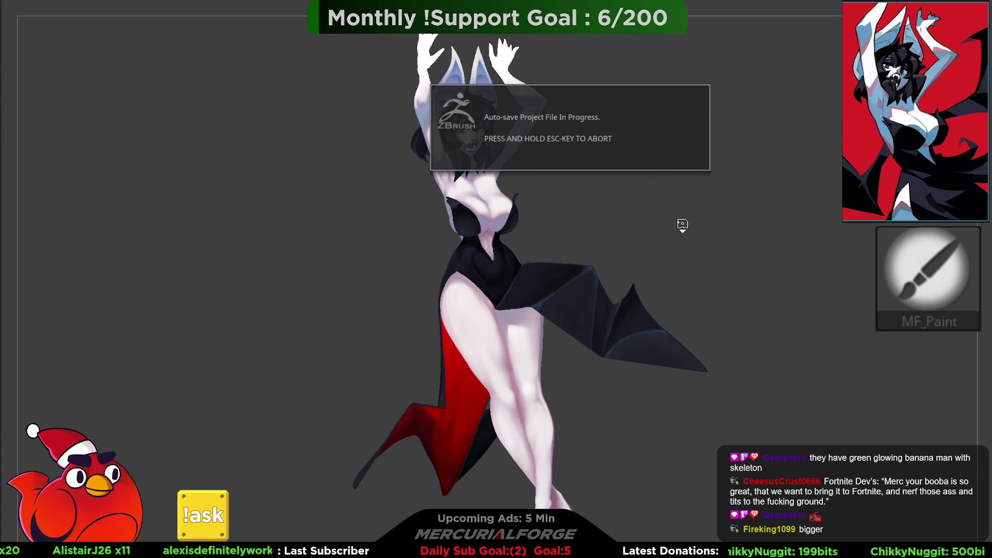
Step: Close the Movie menu and save the project with Ctrl+S
click(330, 1)
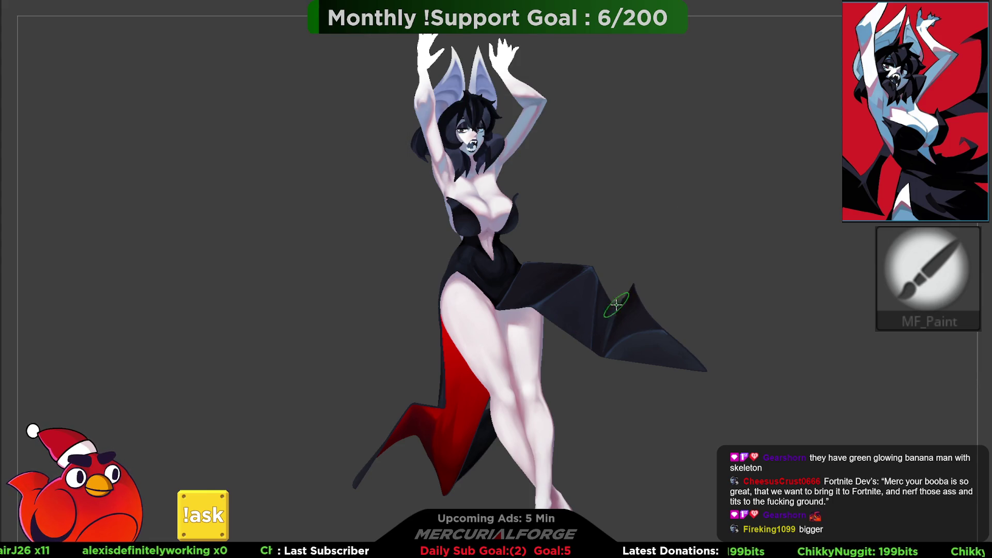
drag(670, 233, 671, 264)
key(ctrl+s)
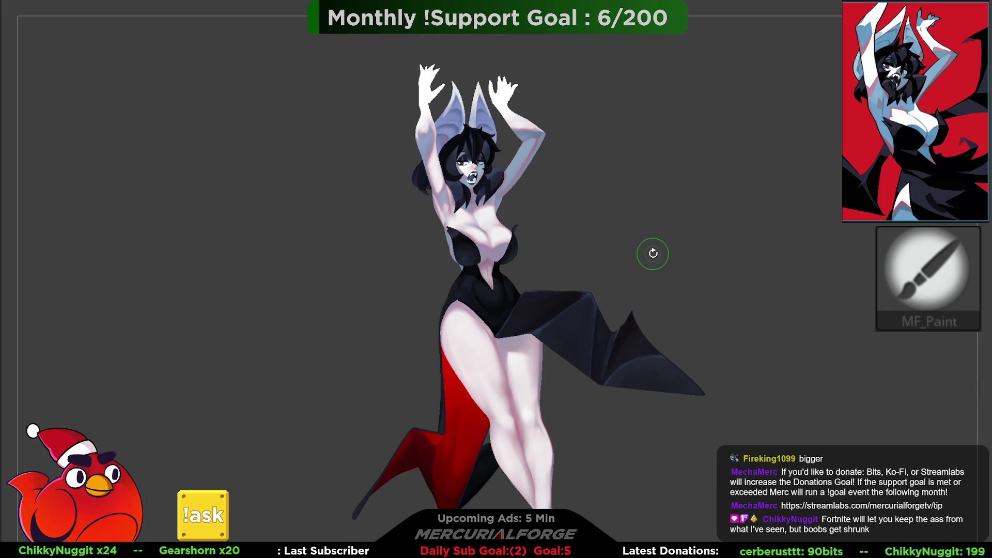
Step: Zoom in on the legs and red cape, then frame the whole figure
mouse_move(514, 270)
mouse_down()
mouse_move(482, 298)
mouse_move(491, 310)
mouse_up()
key(space)
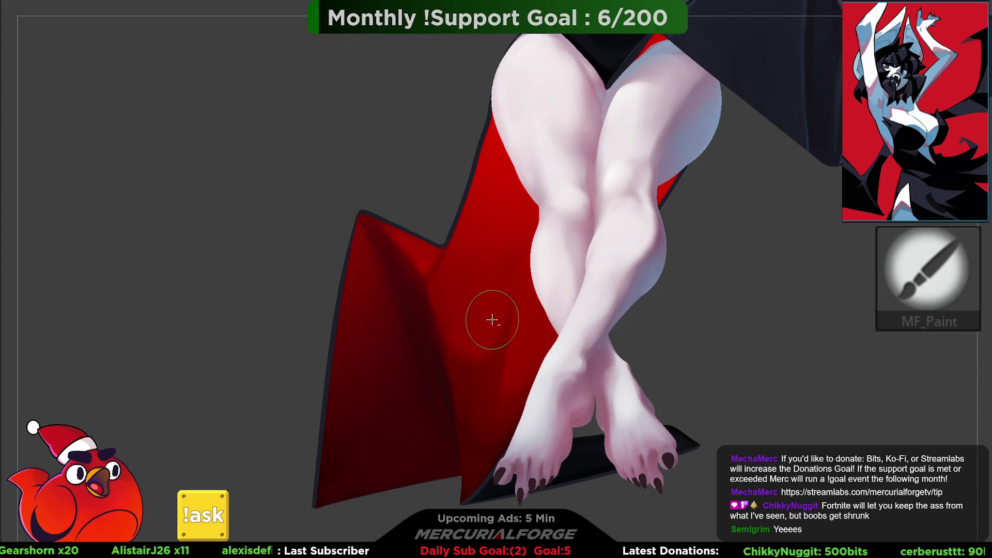
key(f)
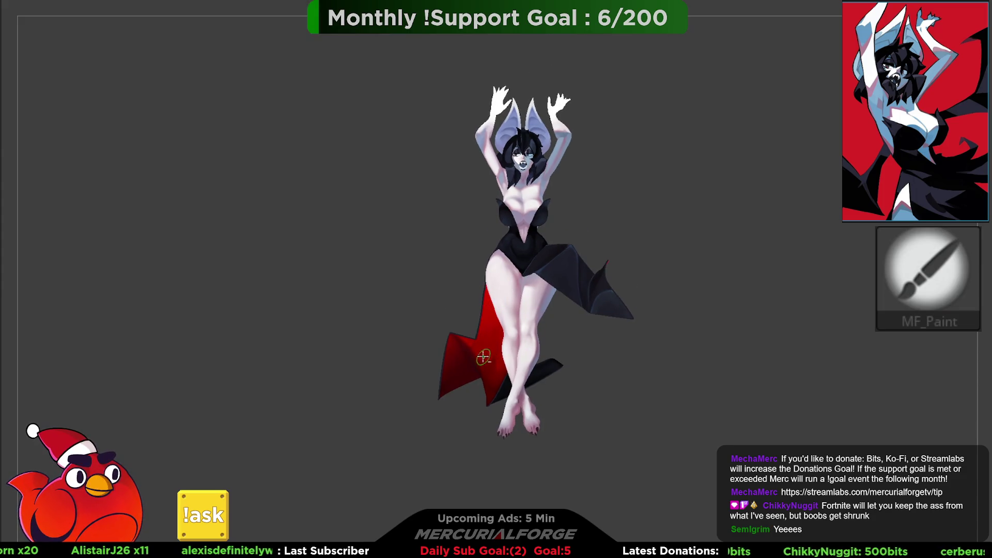
drag(506, 410, 505, 379)
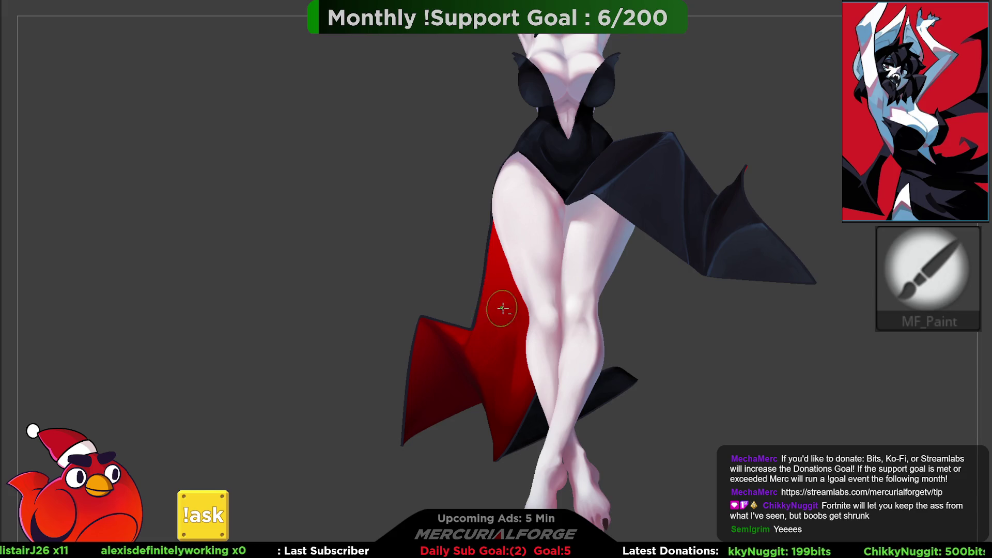
key(f)
scroll(498, 291, up, 3)
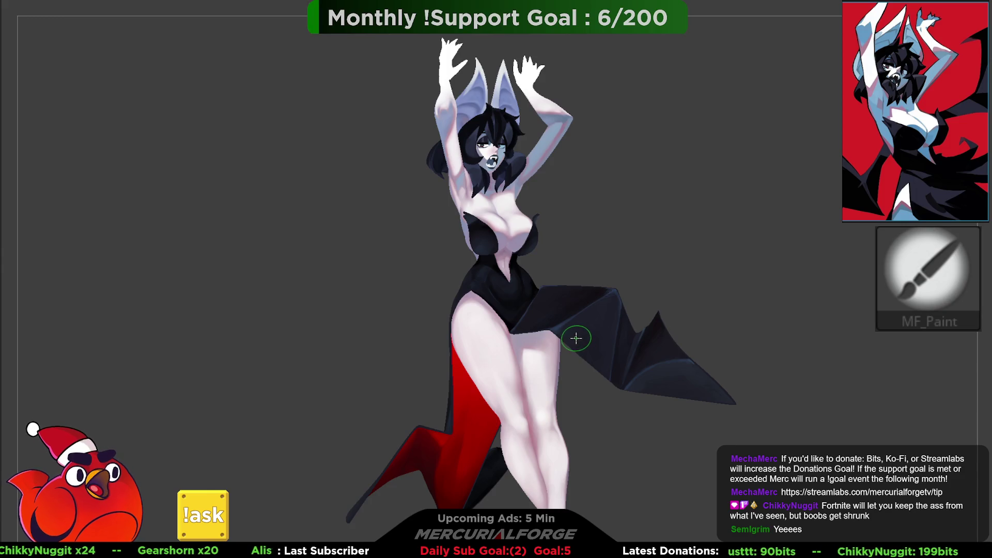
mouse_move(592, 327)
right_down()
mouse_move(610, 257)
mouse_move(693, 259)
mouse_move(592, 266)
mouse_move(713, 268)
mouse_move(594, 277)
mouse_move(653, 264)
mouse_move(632, 258)
right_up()
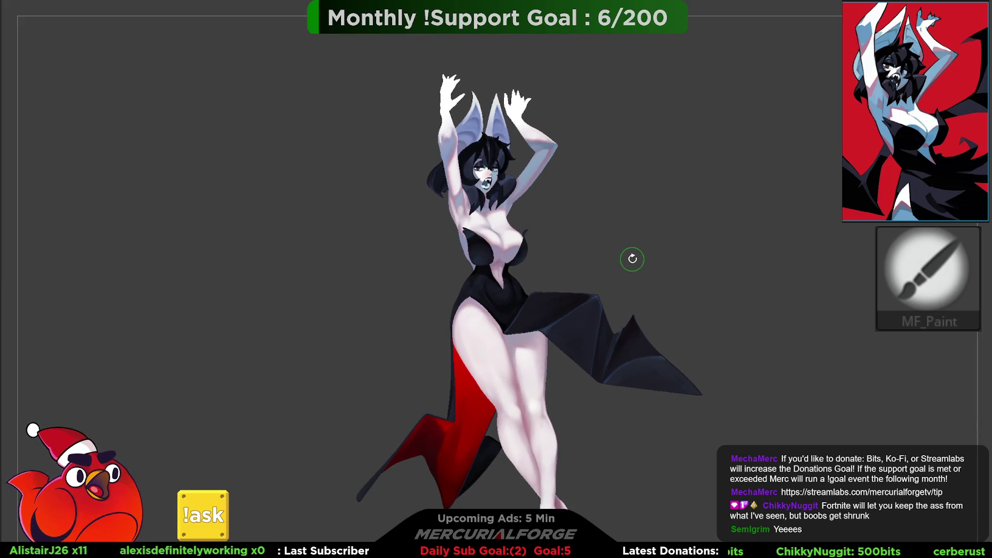